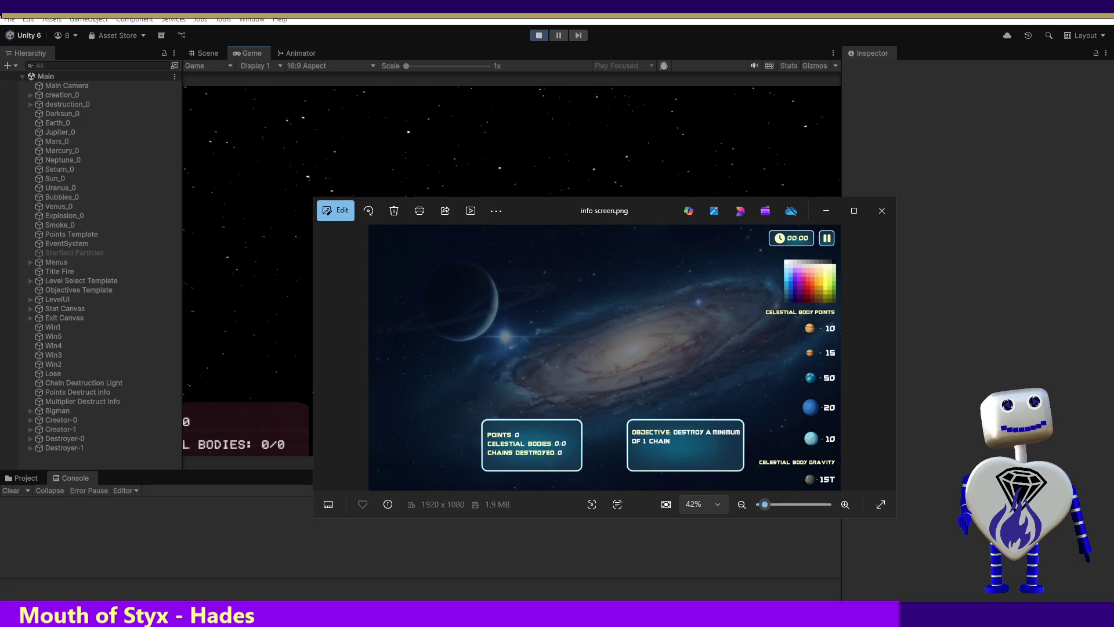
# Step: Leave the info screen.png mockup viewer and return to the Unity editor
pyautogui.hotkey('alt', 'Tab')
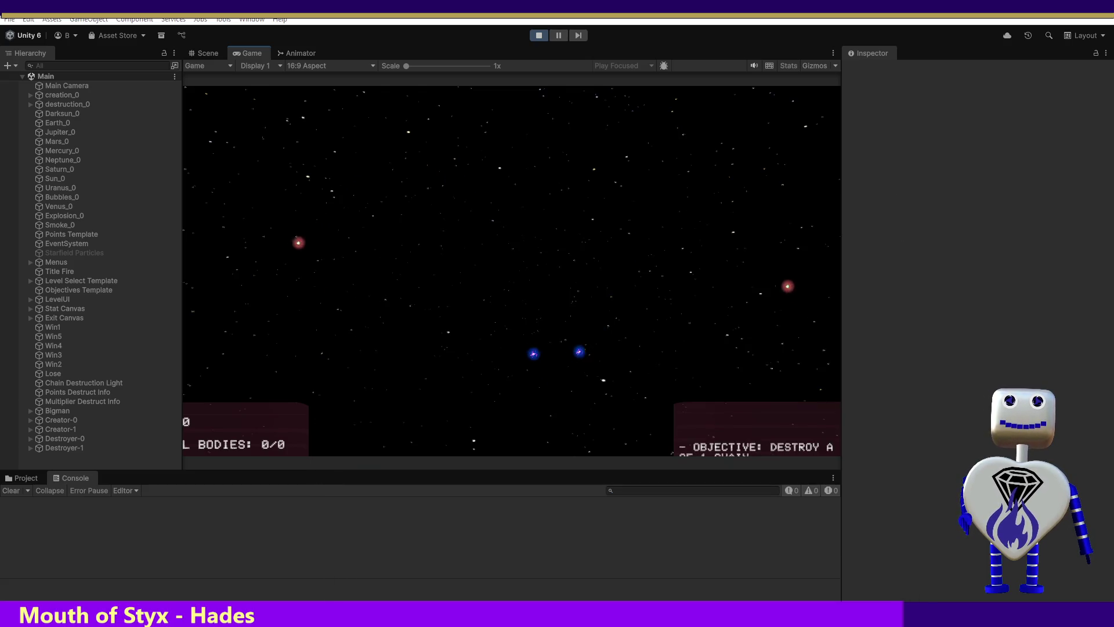
# Step: Browse the Project's Images folder and bring up the Title-UI image's context menu
pyautogui.click(26, 477)
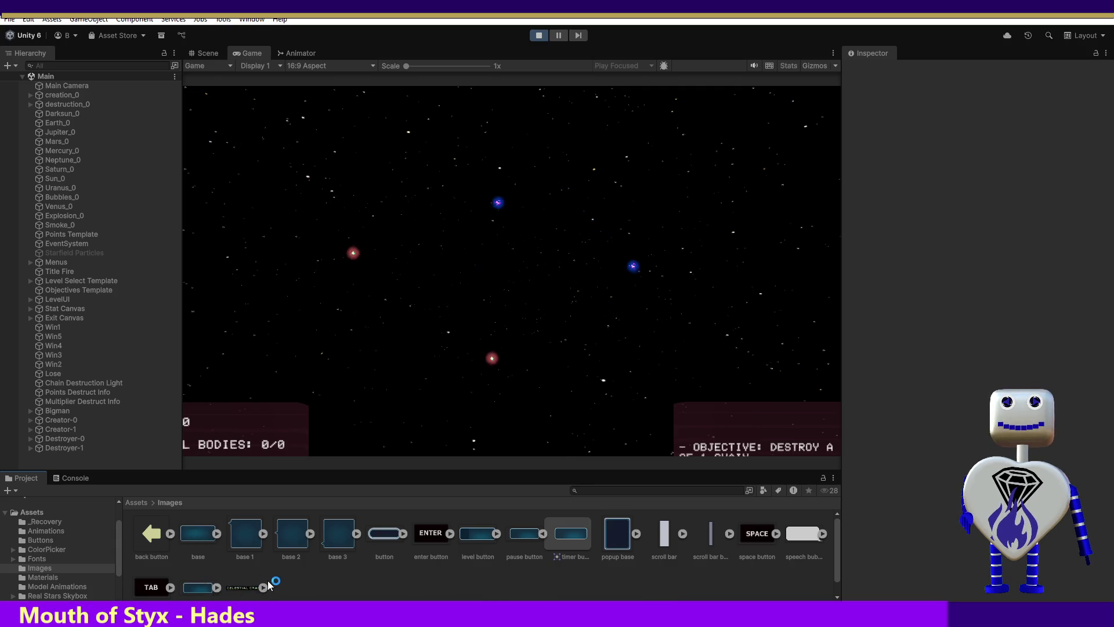
pyautogui.scroll(-1, 241, 590)
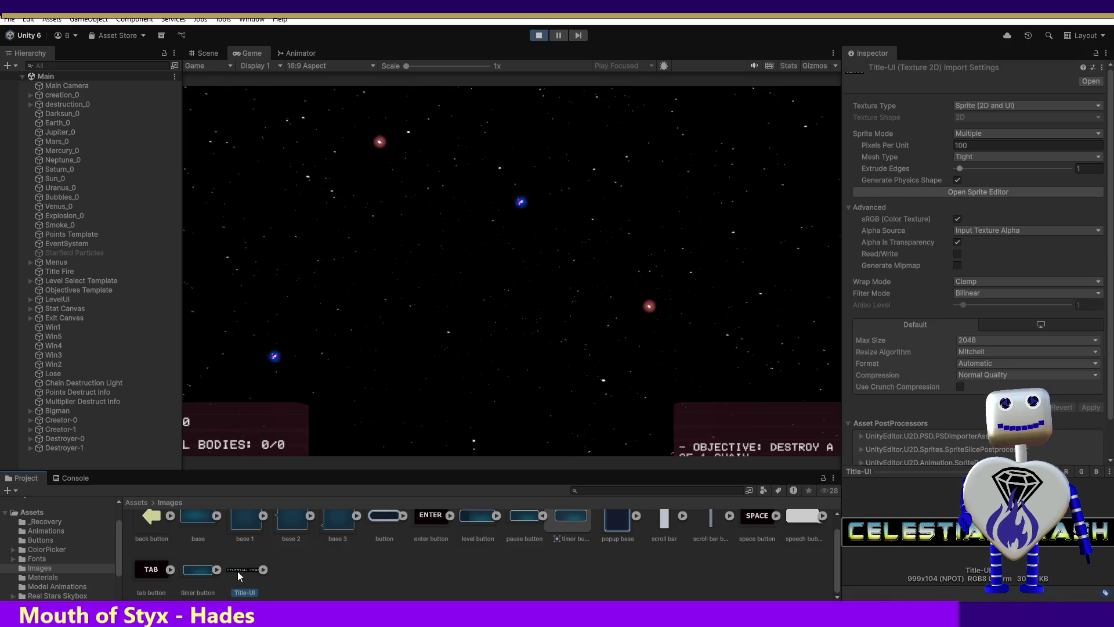
pyautogui.rightClick(237, 575)
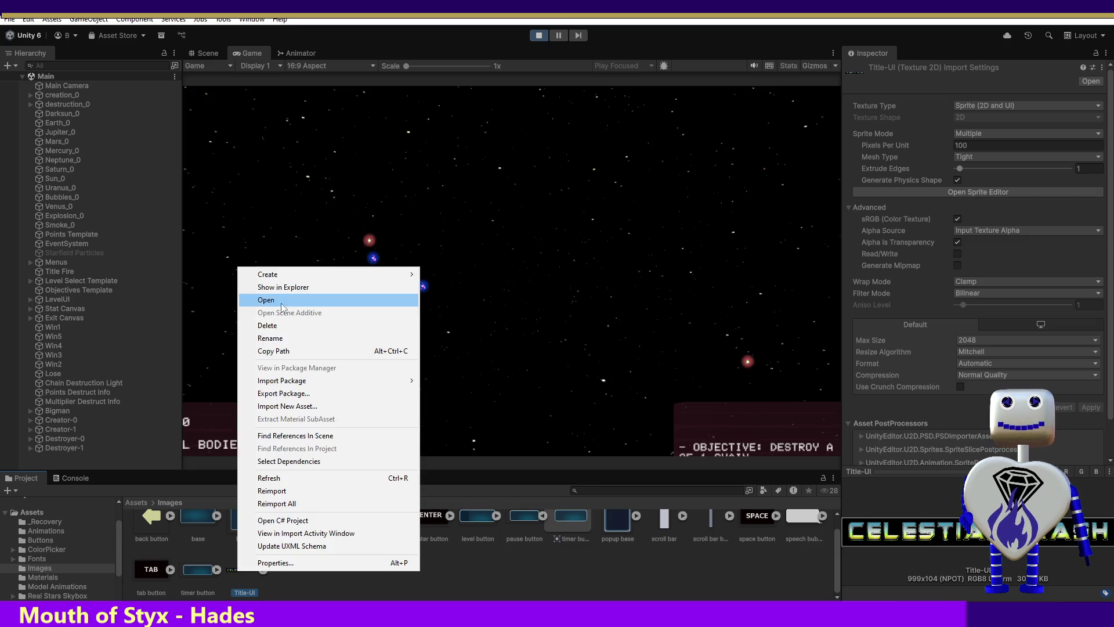
# Step: Delete the Title-UI image asset after confirming, then widen the Game view
pyautogui.click(267, 326)
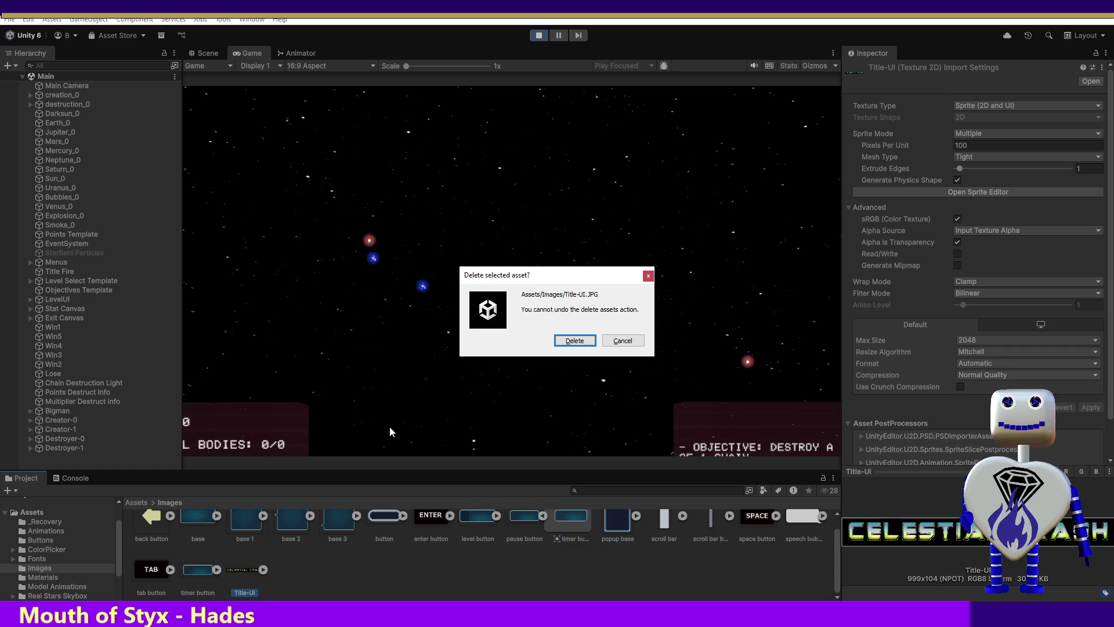
pyautogui.click(573, 341)
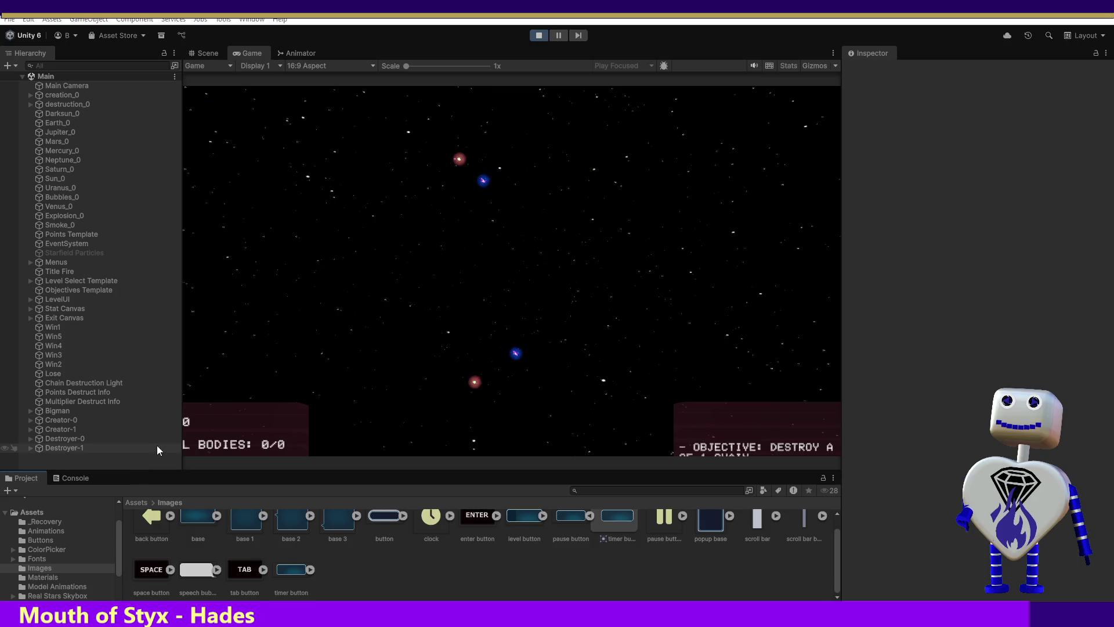
pyautogui.moveTo(180, 433)
pyautogui.mouseDown()
pyautogui.moveTo(114, 430)
pyautogui.moveTo(125, 431)
pyautogui.mouseUp()
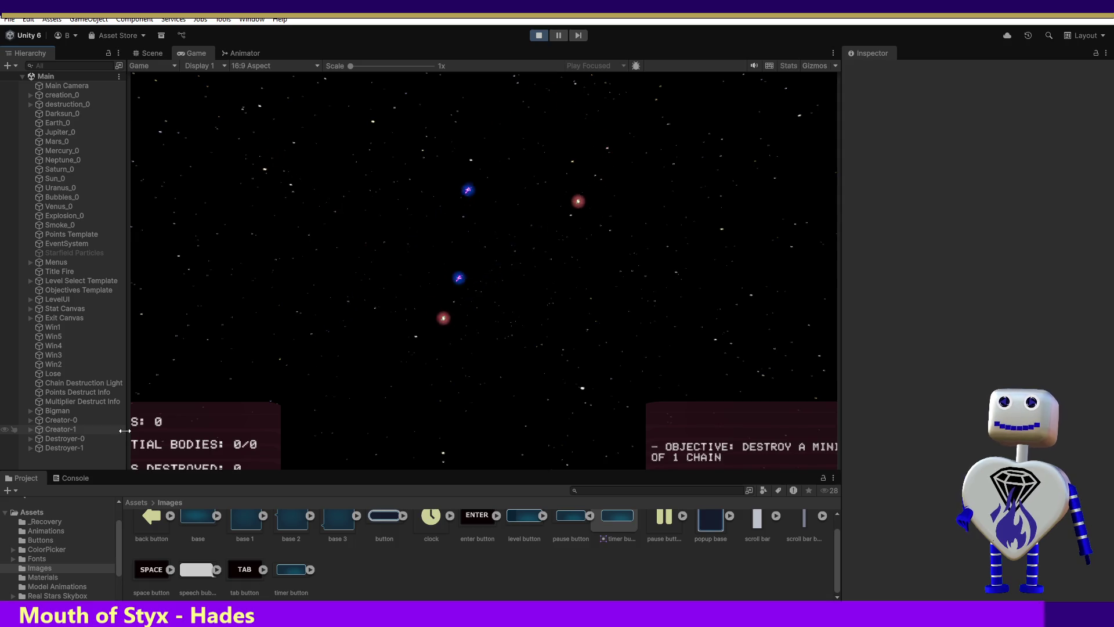
# Step: Fine-tune the Game view width, inspect the base image's import settings, and expand LevelUI
pyautogui.moveTo(125, 430); pyautogui.dragTo(125, 431)
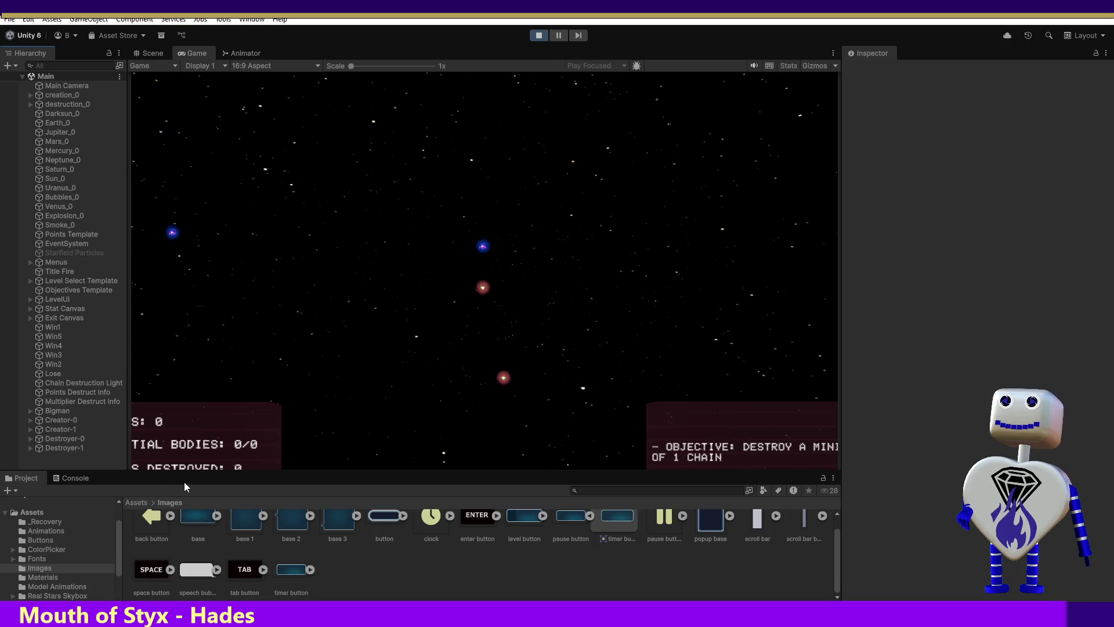
pyautogui.click(191, 541)
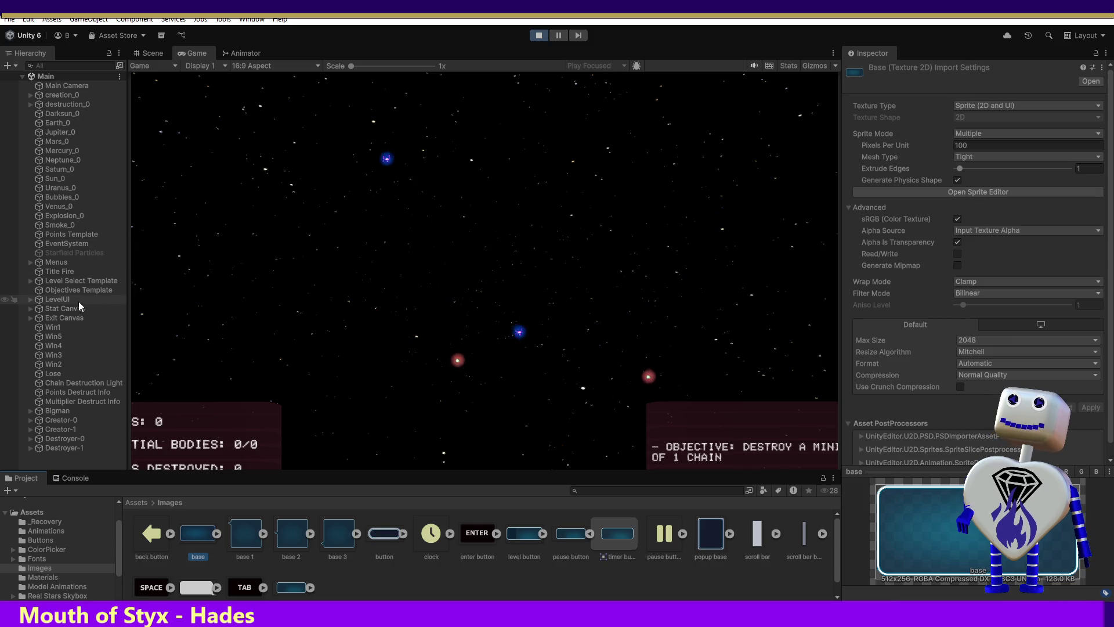
pyautogui.click(31, 299)
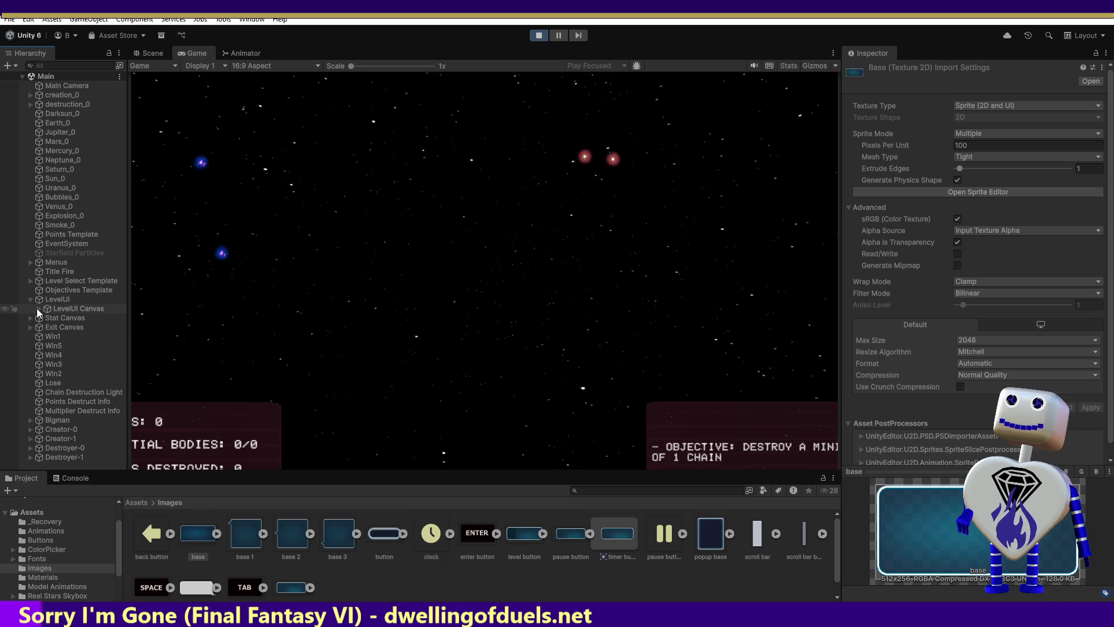
# Step: Expand LevelUI Canvas and Timer to inspect the Timer text and canvas settings
pyautogui.click(37, 308)
pyautogui.click(45, 317)
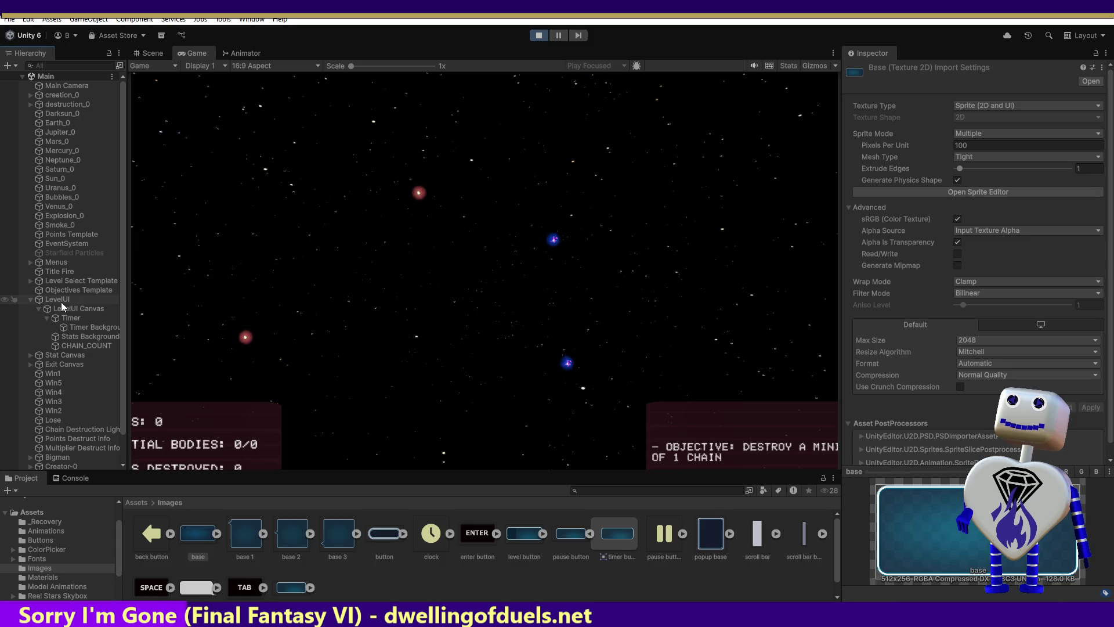
pyautogui.click(69, 319)
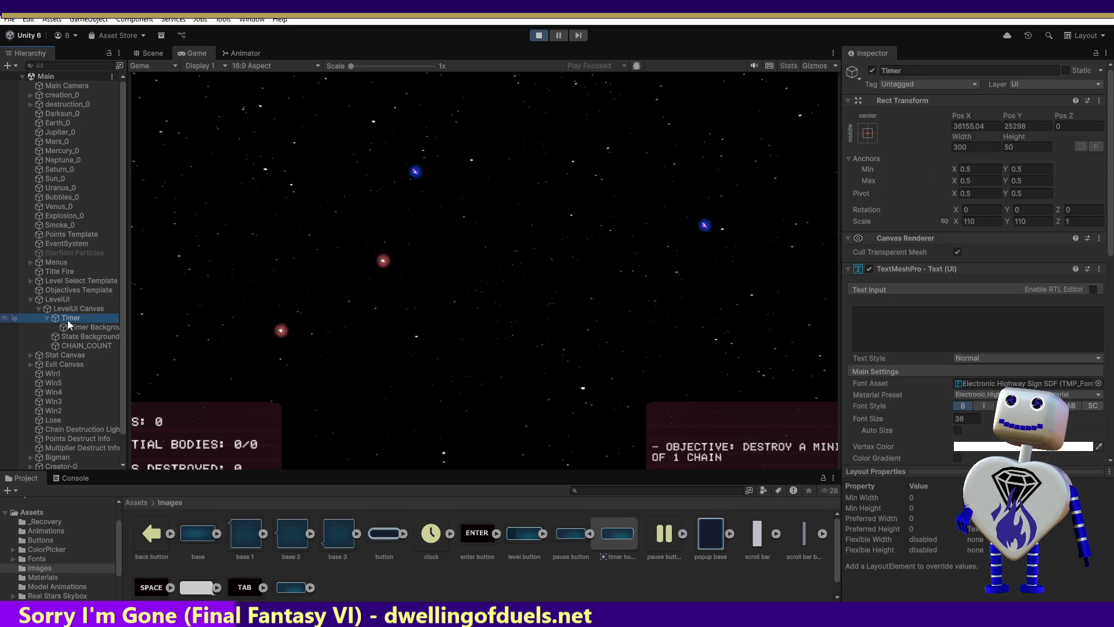
pyautogui.click(41, 310)
pyautogui.click(38, 308)
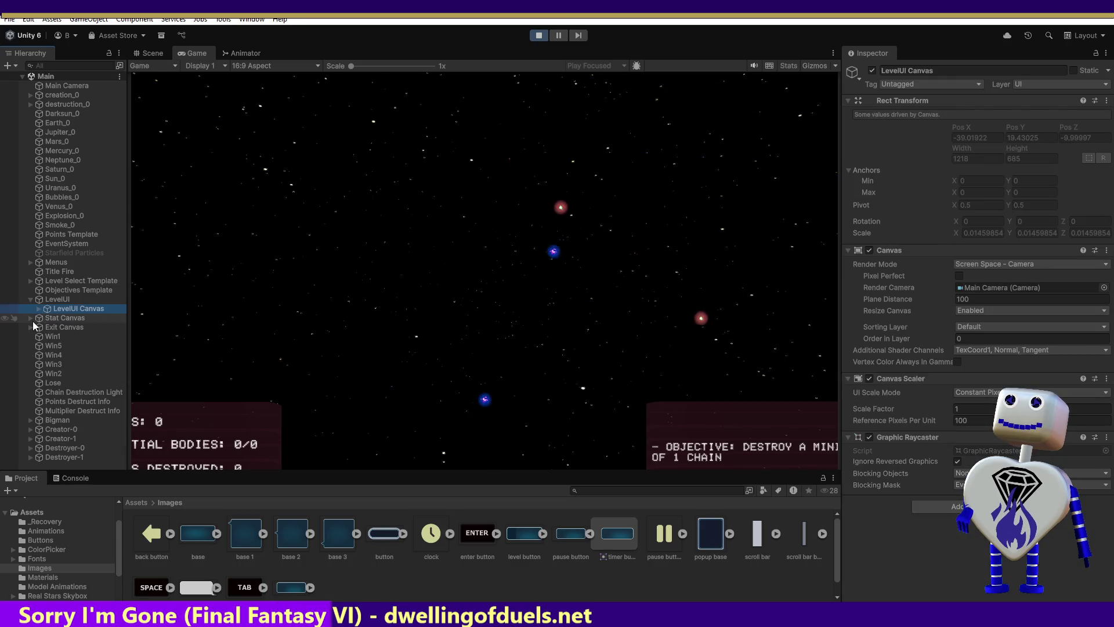
# Step: Expand Stat Canvas and Stats Holder, then select the Stats Background sprite
pyautogui.click(32, 318)
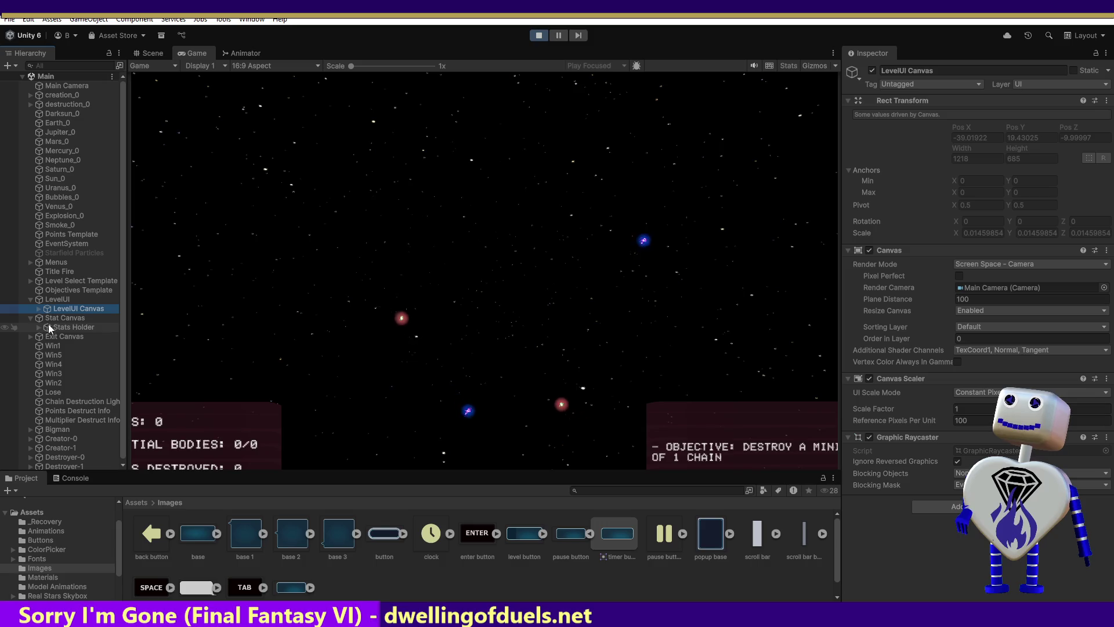
pyautogui.click(51, 319)
pyautogui.click(63, 329)
pyautogui.click(39, 326)
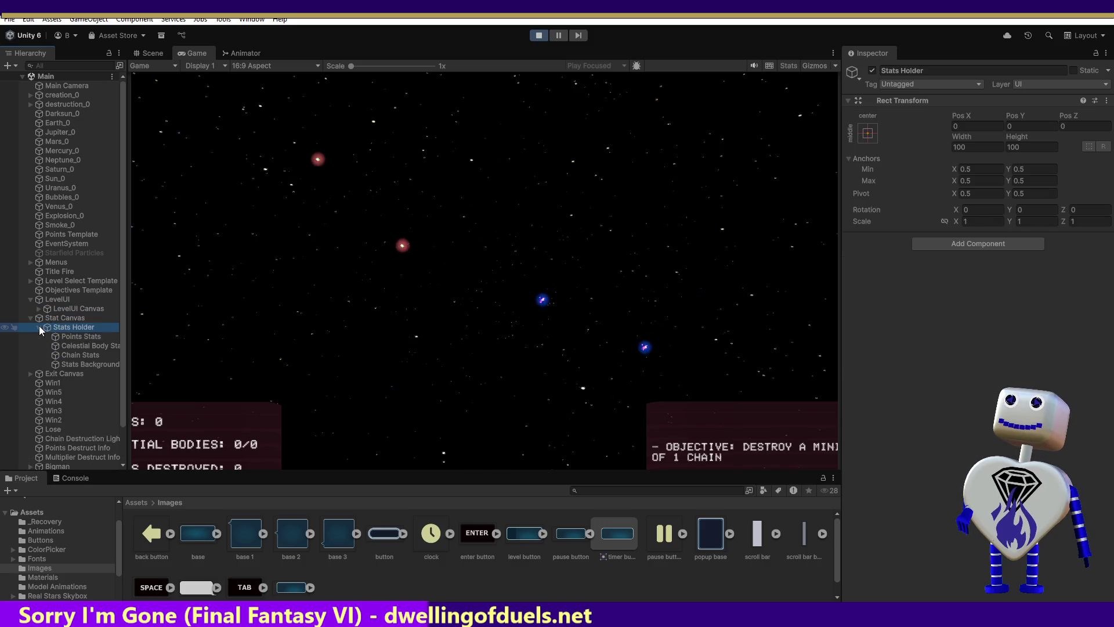
pyautogui.click(75, 364)
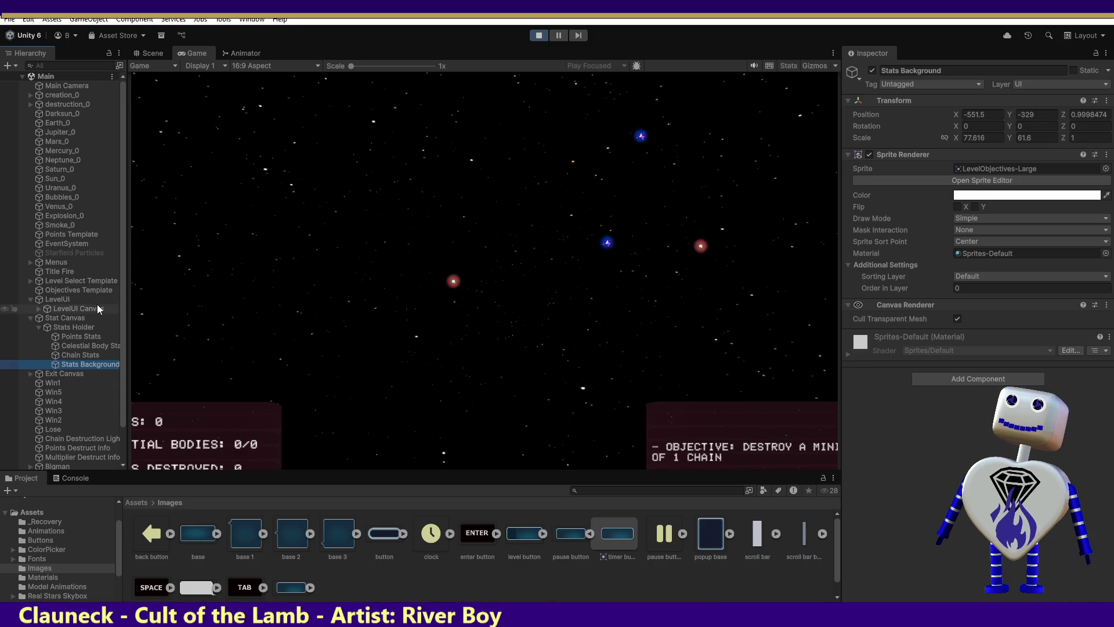
# Step: Check Stats Holder, then expand Menus and MainMenu to reveal the menu buttons
pyautogui.click(69, 326)
pyautogui.click(30, 262)
pyautogui.click(55, 272)
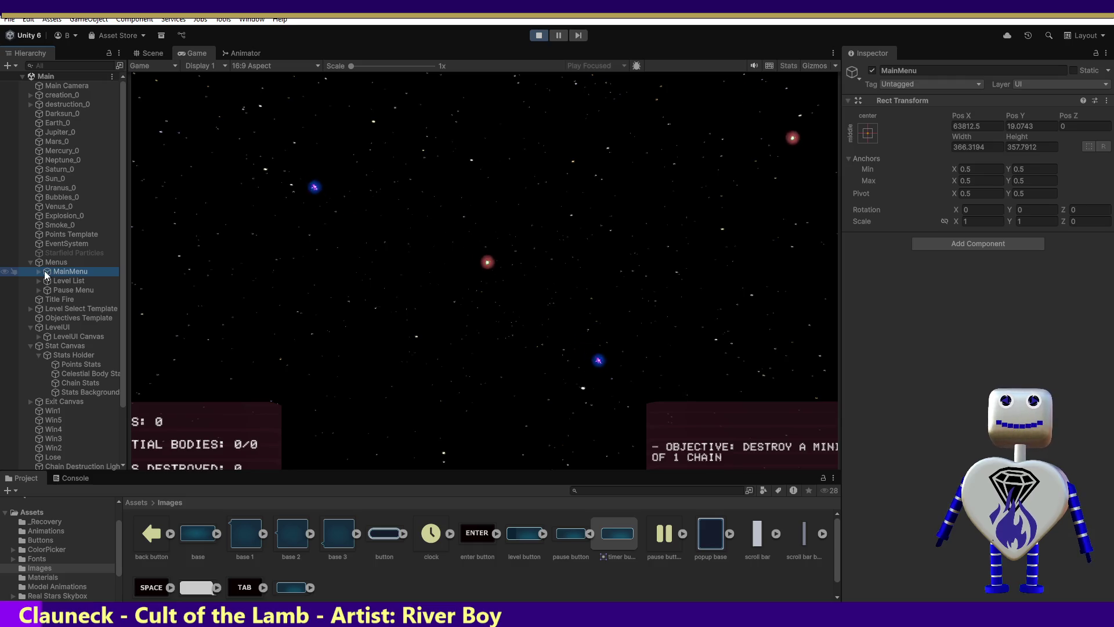
pyautogui.click(38, 270)
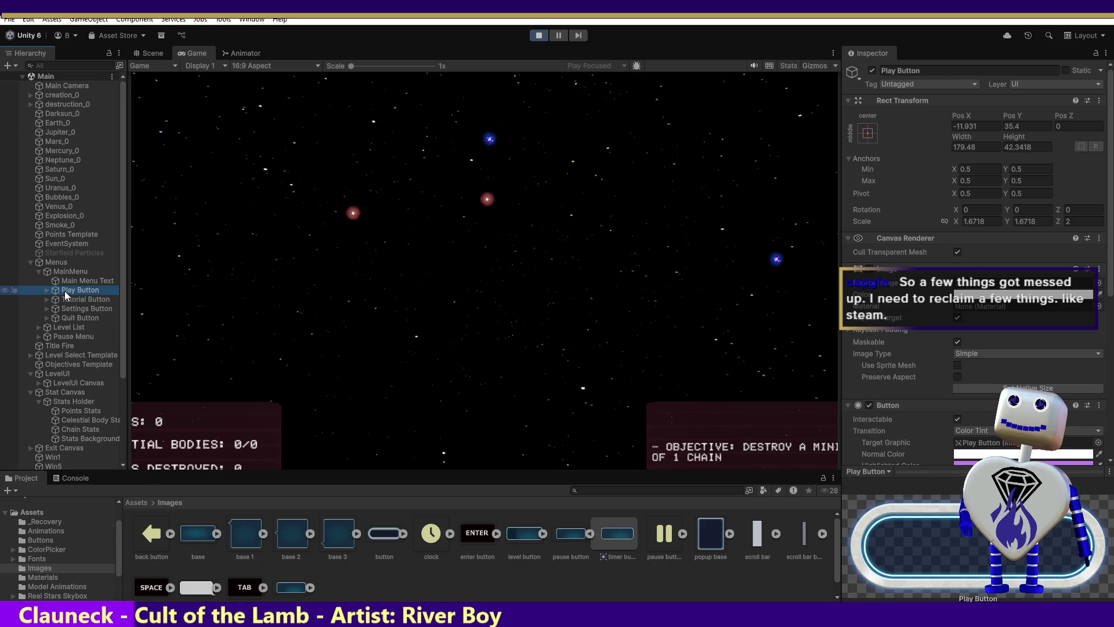
# Step: Reselect Stat Canvas > Stats Holder > Stats Background, then expand LevelUI Canvas
pyautogui.click(77, 393)
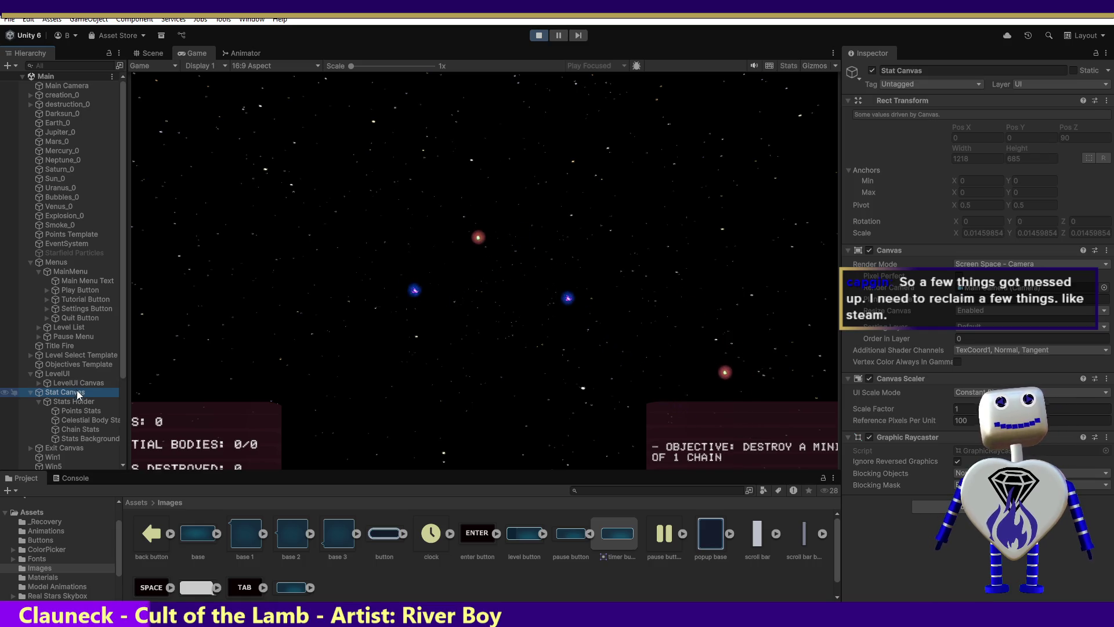
pyautogui.click(82, 402)
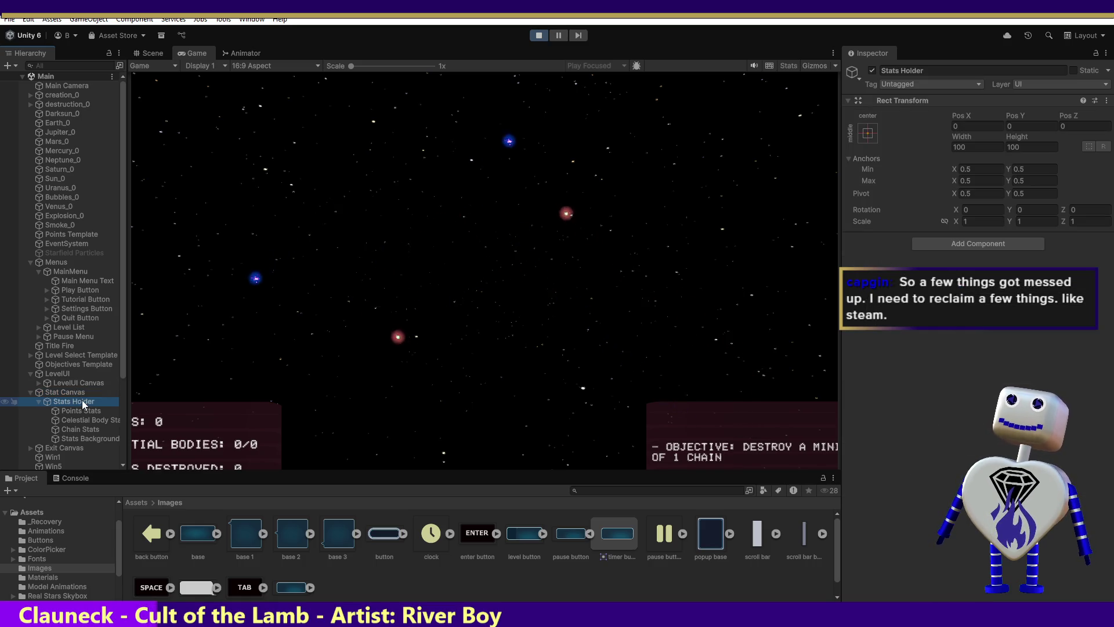
pyautogui.click(88, 438)
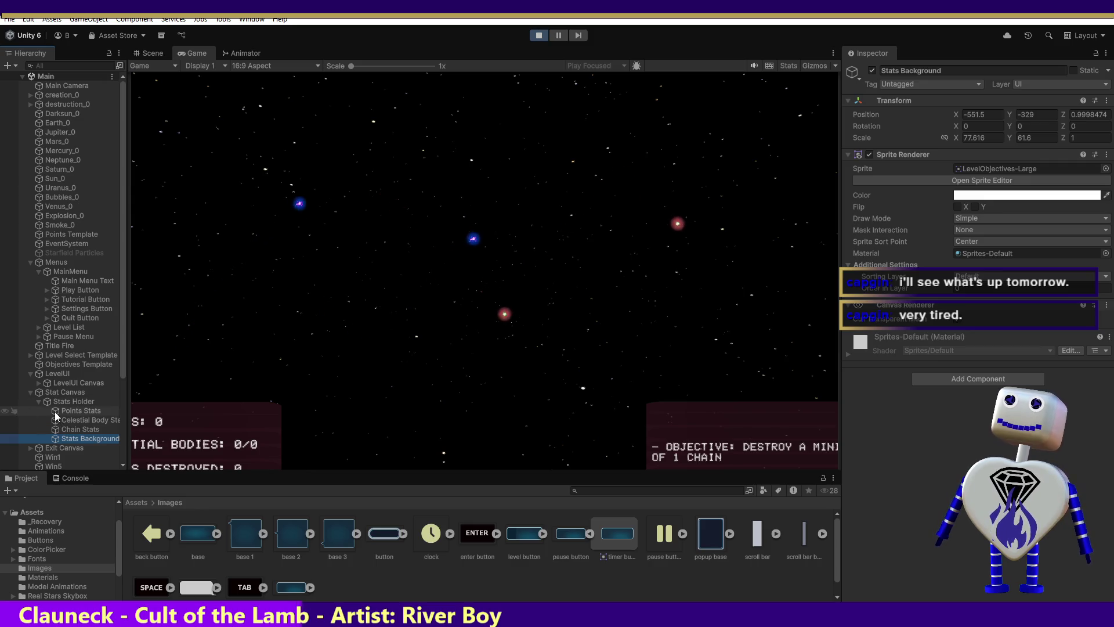
pyautogui.click(38, 383)
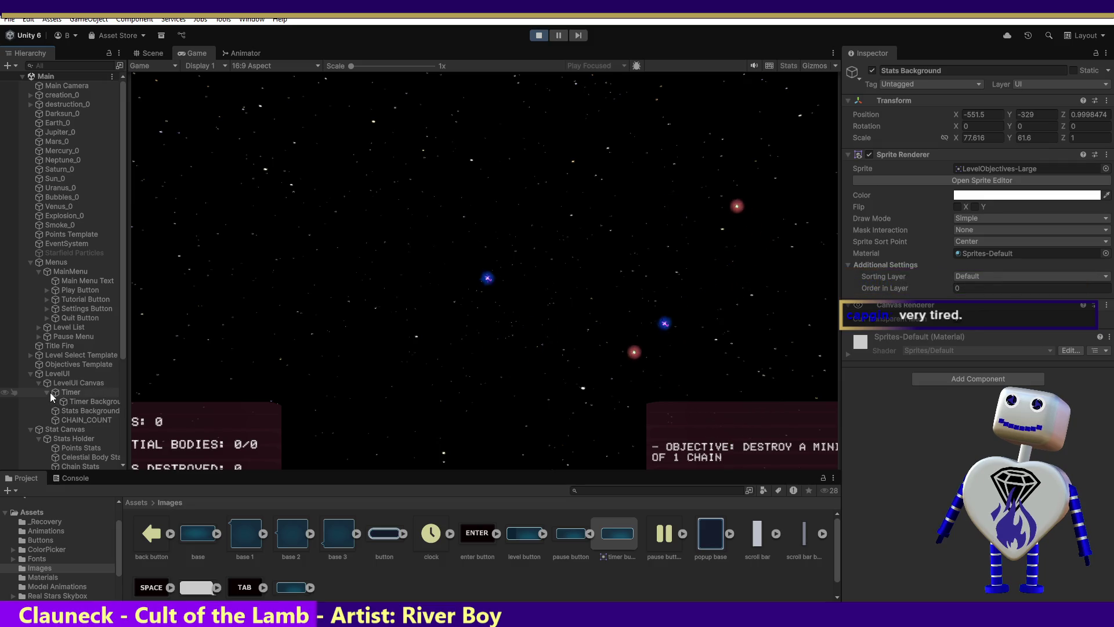
# Step: Select LevelUI Canvas's Stats Background and toggle it off and back on
pyautogui.click(48, 392)
pyautogui.click(47, 392)
pyautogui.click(58, 399)
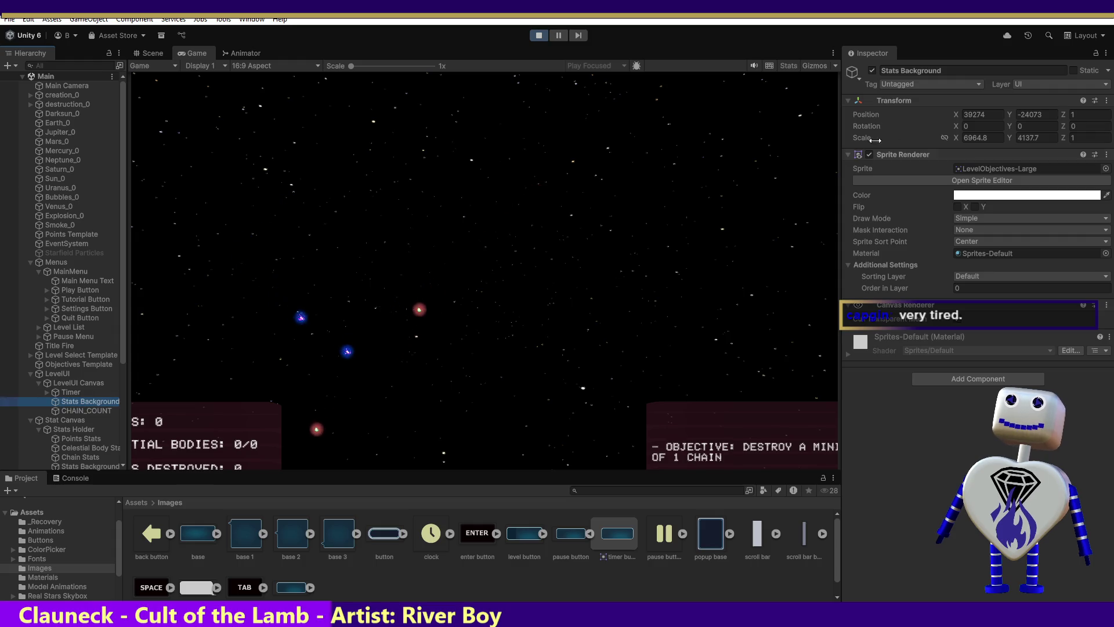
pyautogui.click(872, 71)
pyautogui.click(872, 71)
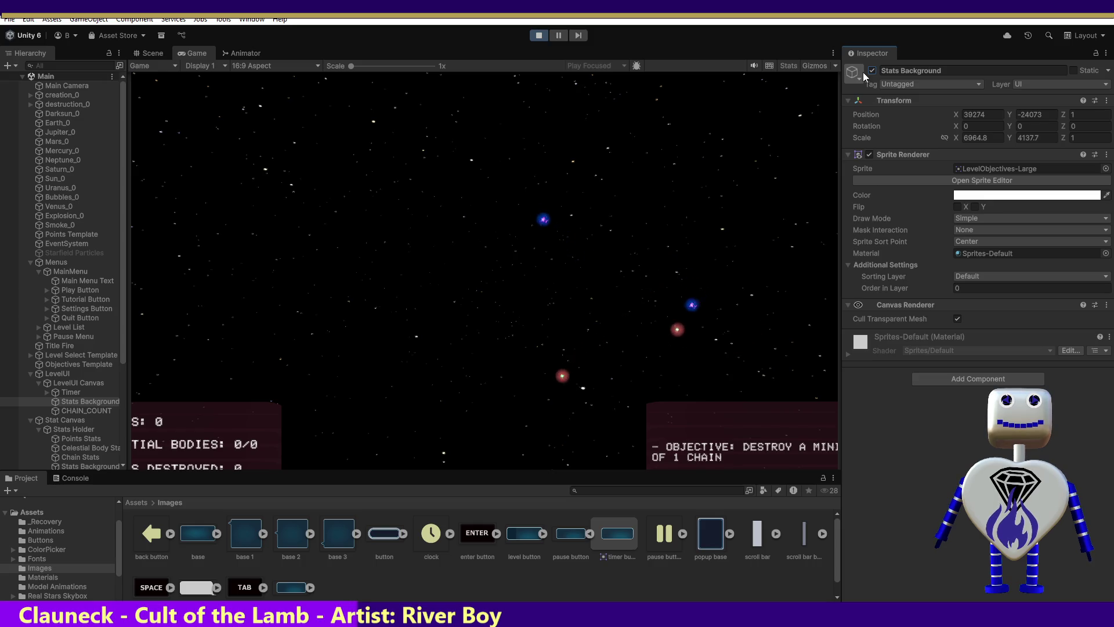
# Step: Compare fonts on the Play Button label and the Main Menu Text title
pyautogui.click(77, 290)
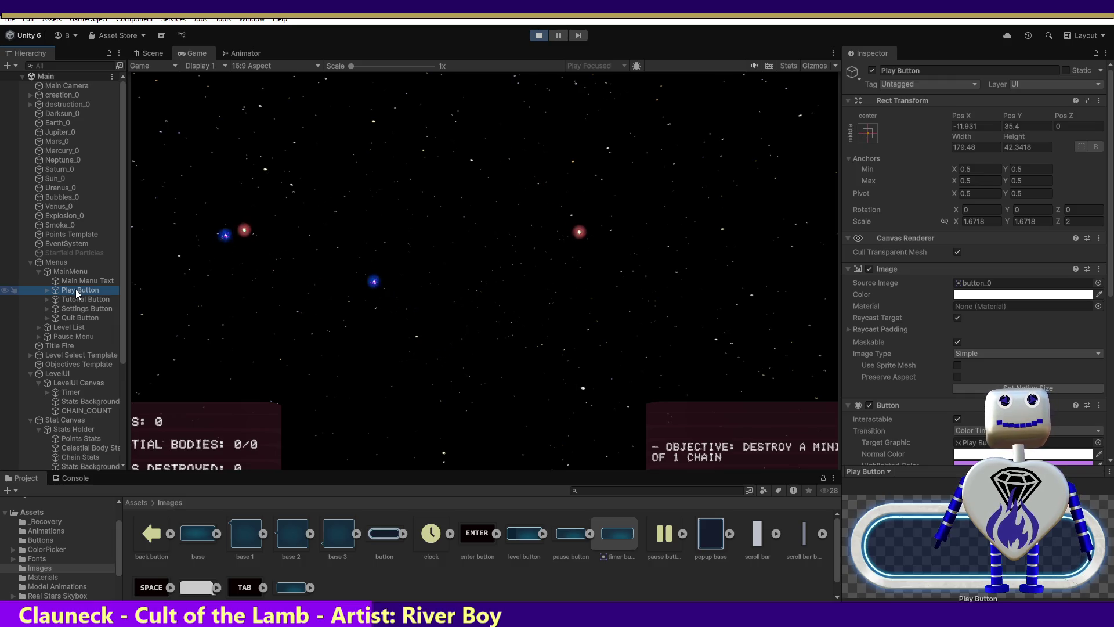
pyautogui.press('Right')
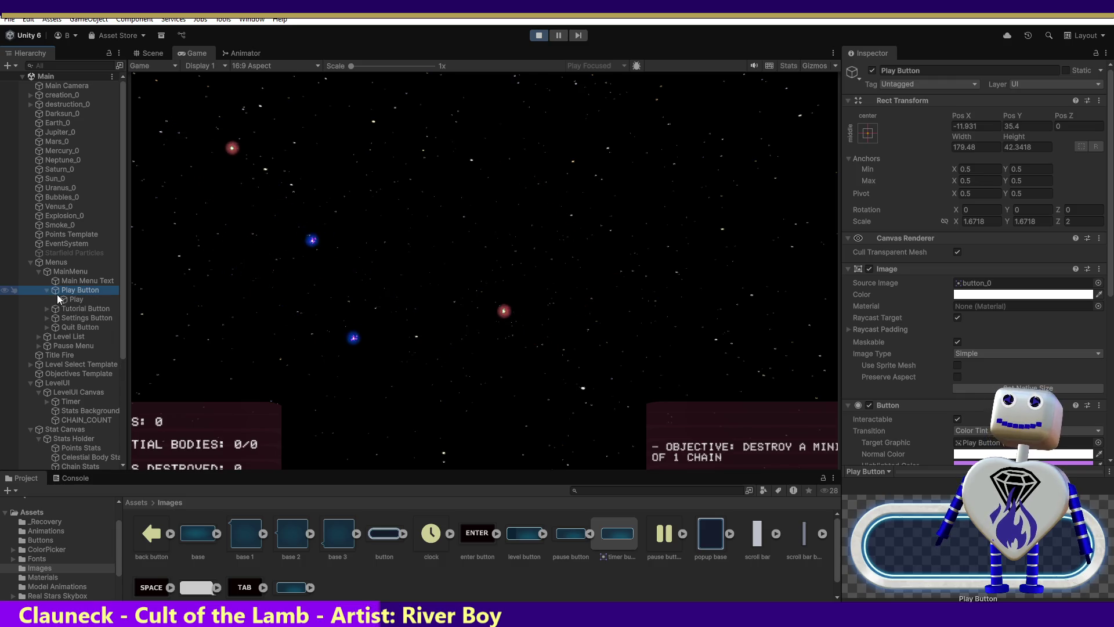
pyautogui.press('Down')
pyautogui.click(74, 290)
pyautogui.click(79, 281)
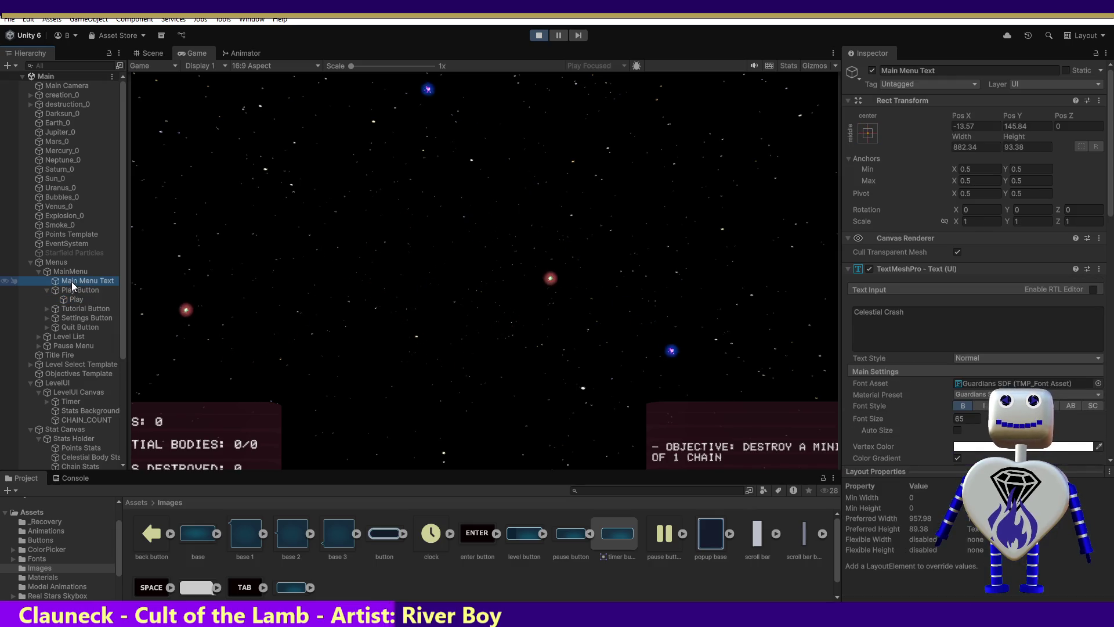
pyautogui.click(74, 291)
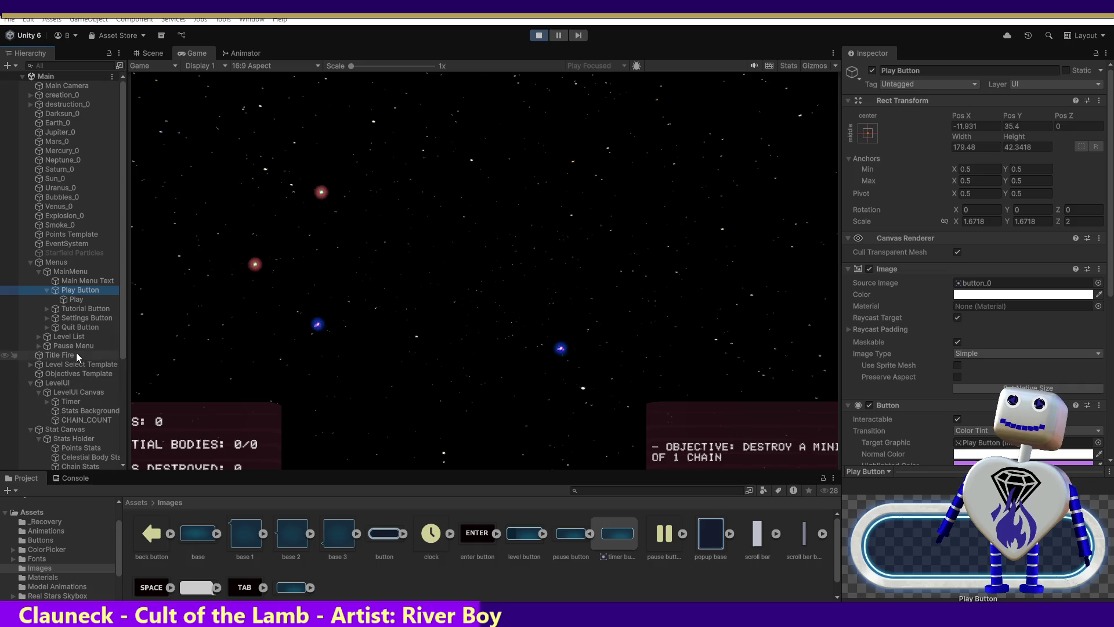
pyautogui.click(70, 300)
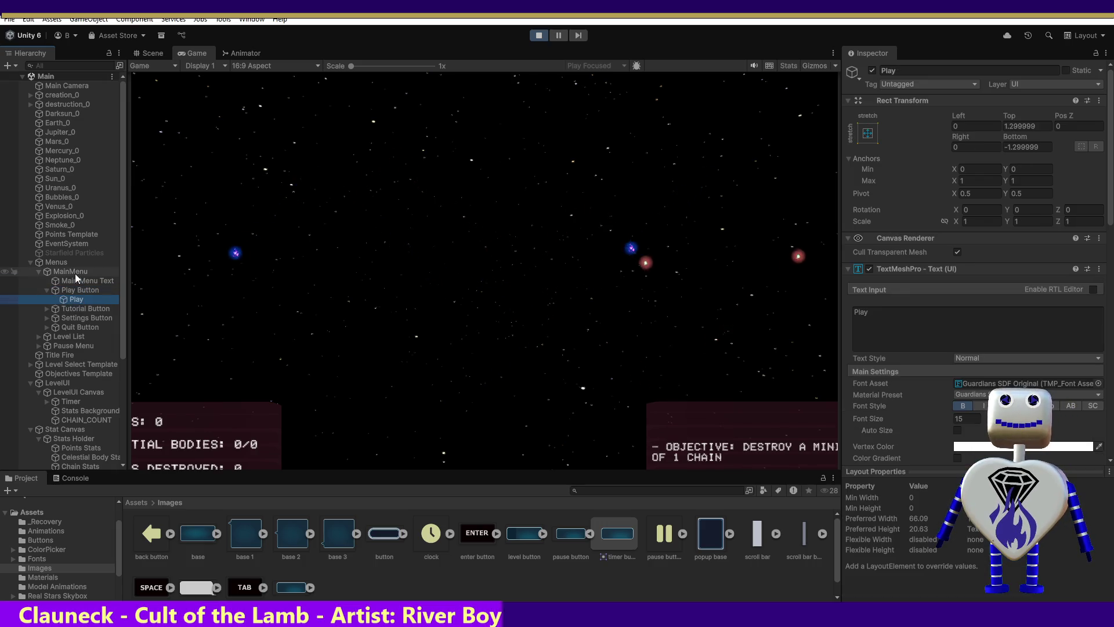
pyautogui.click(75, 291)
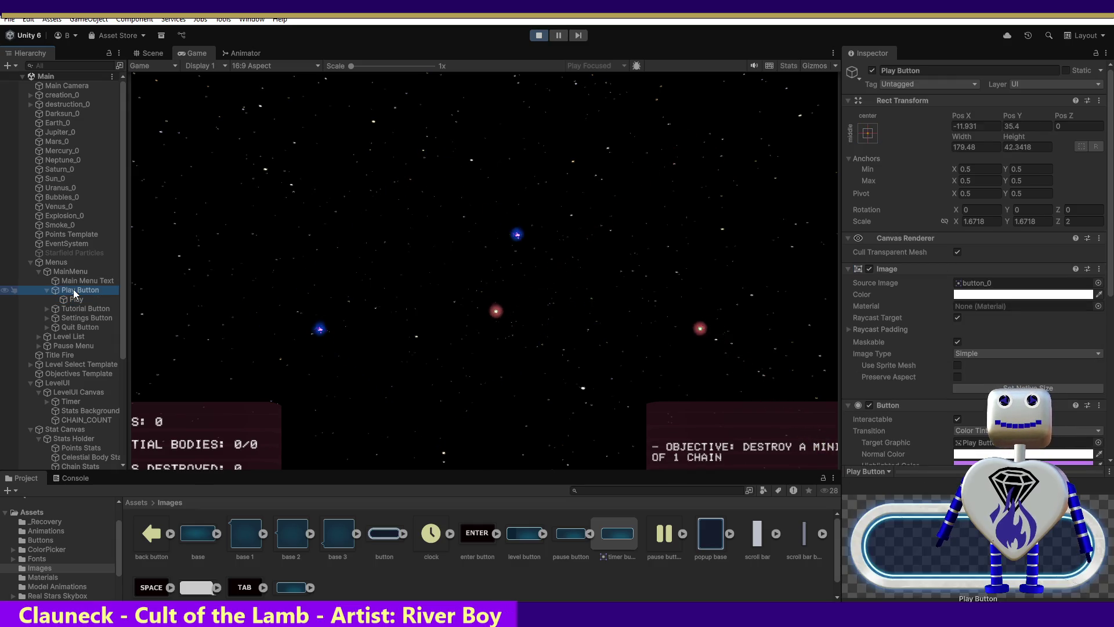
# Step: Inspect CHAIN_COUNT and LevelUI's Stats Background, then select Stats Holder
pyautogui.click(84, 420)
pyautogui.click(84, 413)
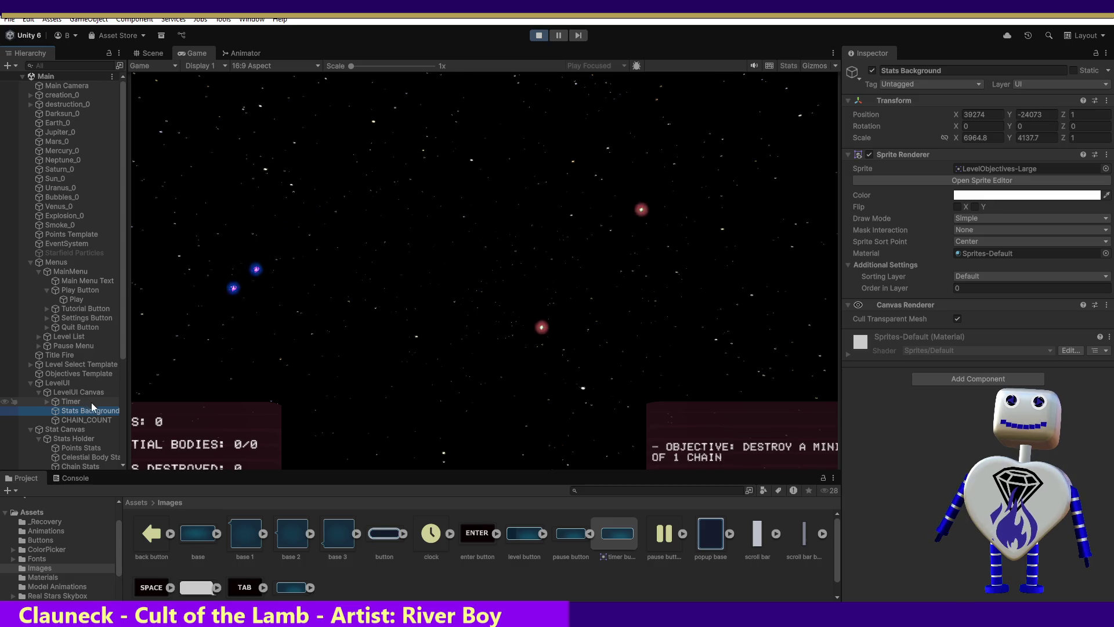
pyautogui.click(87, 439)
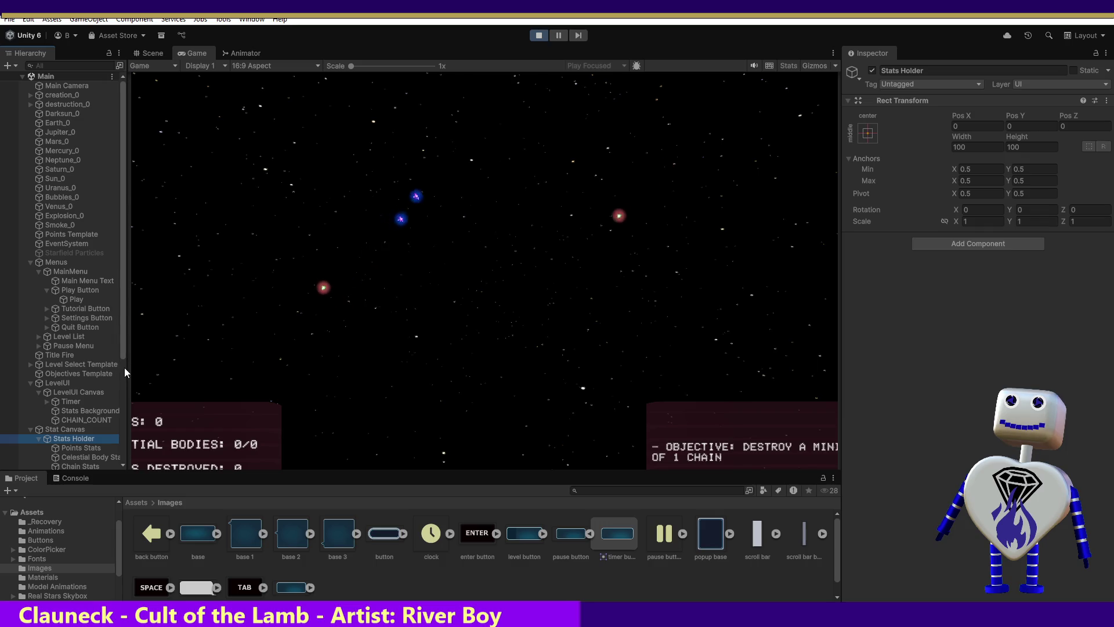
# Step: Select Stats Holder's Stats Background and try removing its Sprite and Canvas Renderers during play
pyautogui.moveTo(122, 351); pyautogui.dragTo(119, 387)
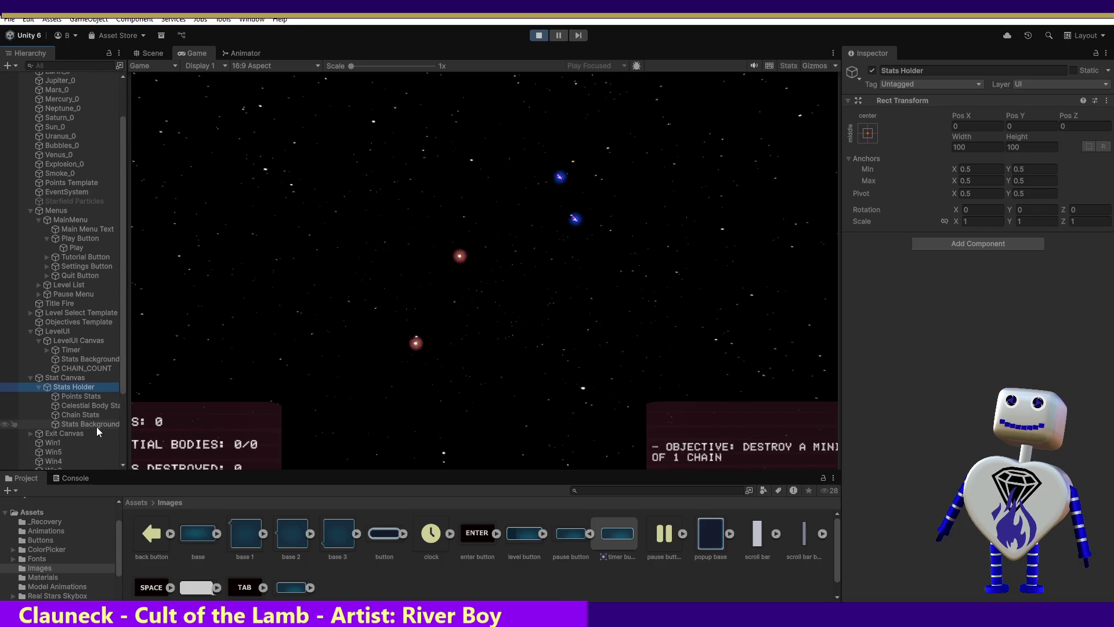
pyautogui.click(95, 424)
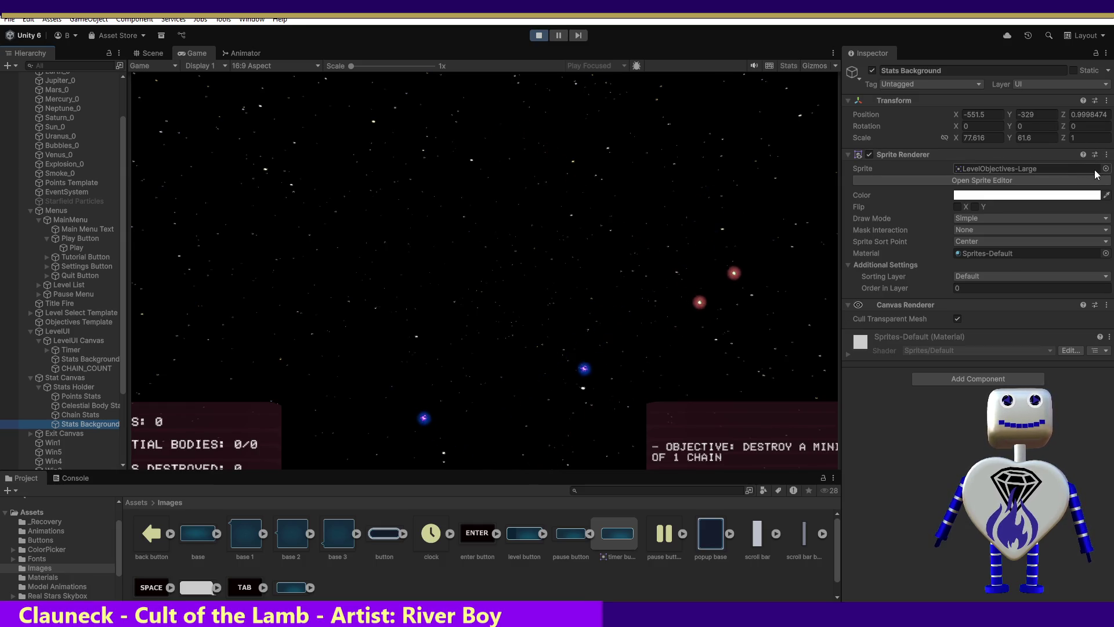
pyautogui.click(1106, 155)
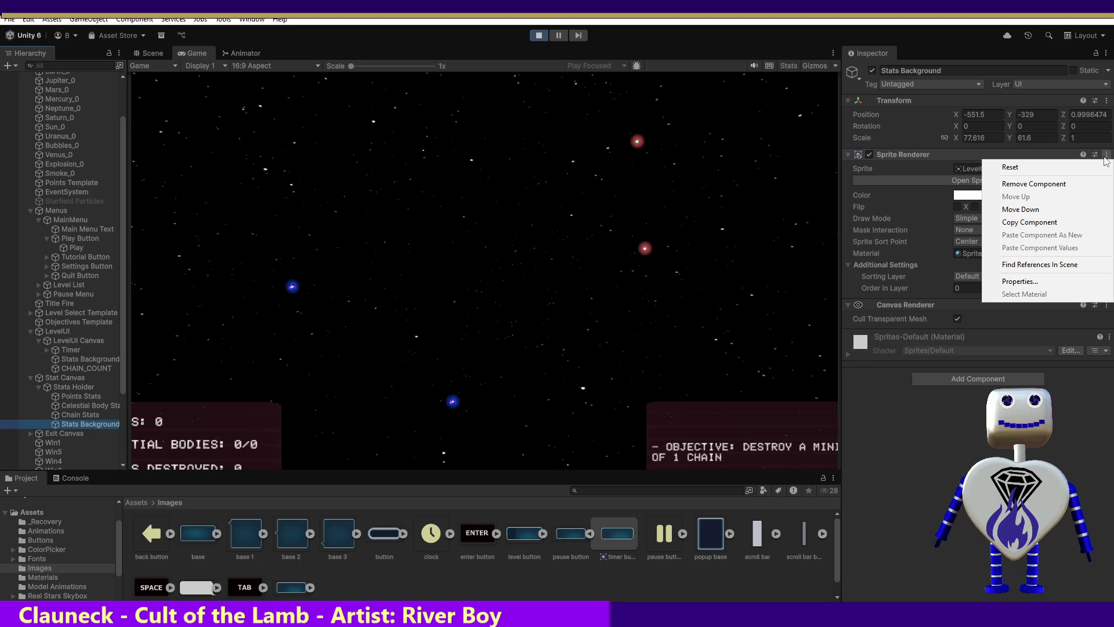
pyautogui.click(1044, 184)
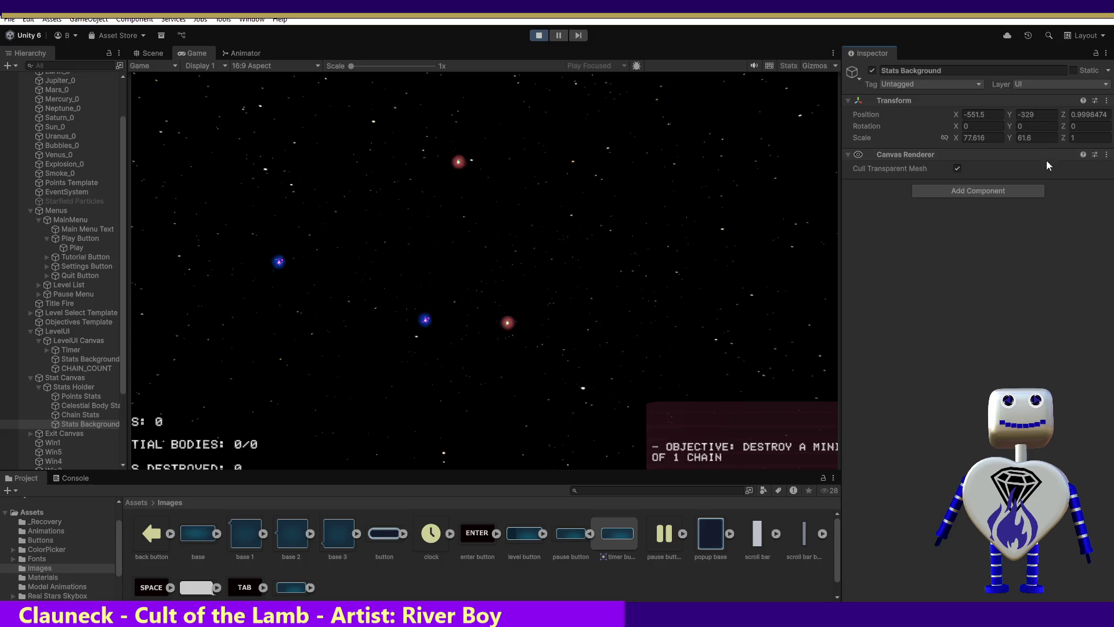
pyautogui.click(1106, 155)
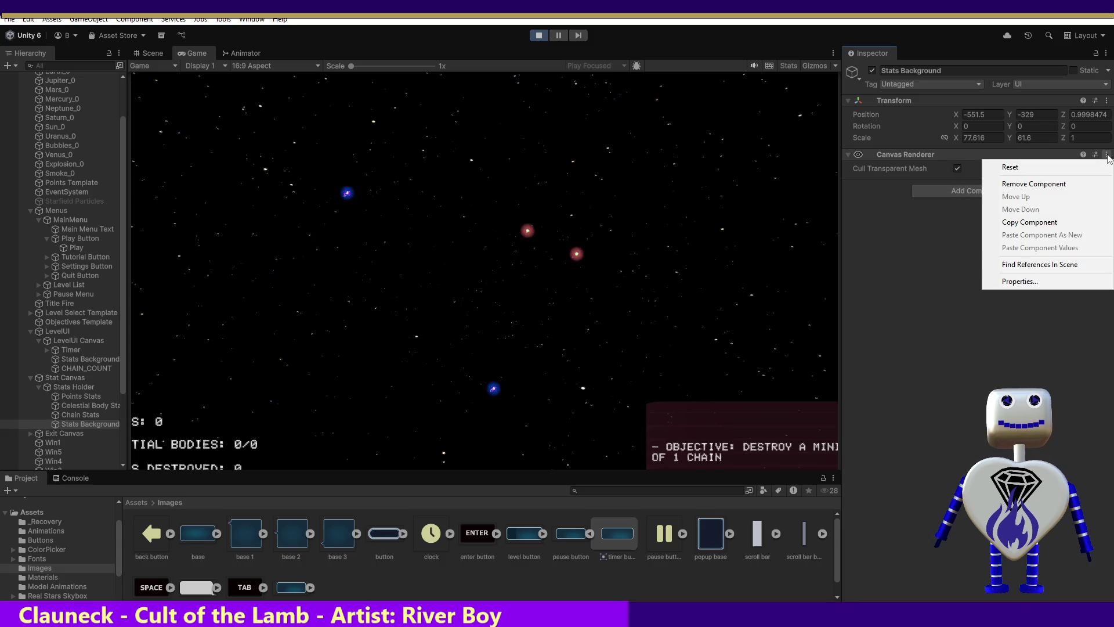
pyautogui.click(1043, 184)
pyautogui.click(950, 162)
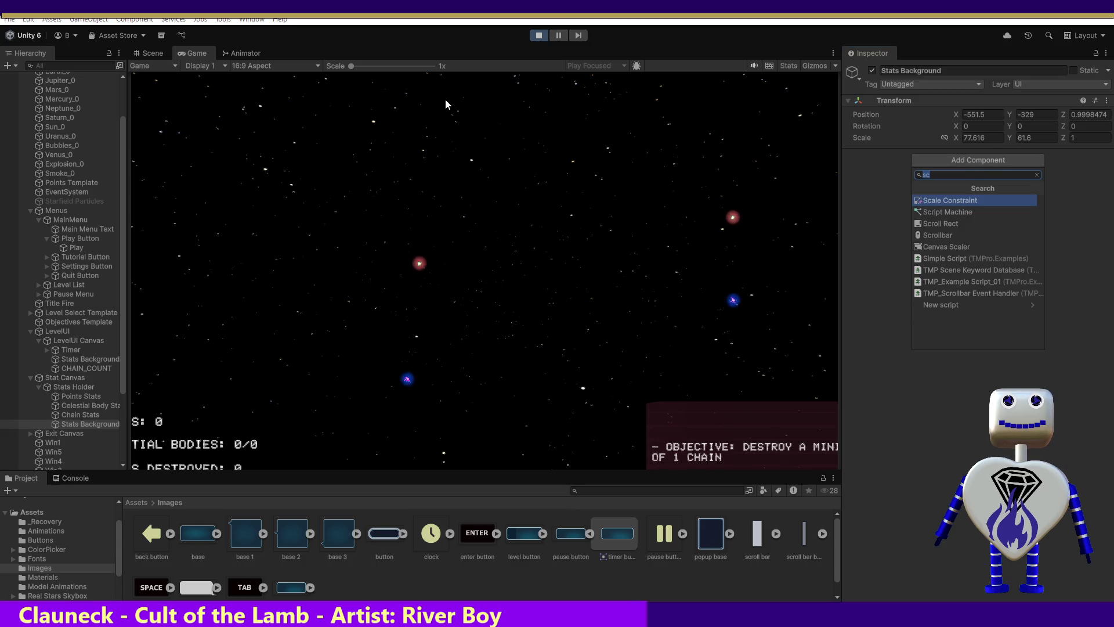
# Step: Stop Play mode and remove the Sprite Renderer from Stats Background
pyautogui.click(539, 35)
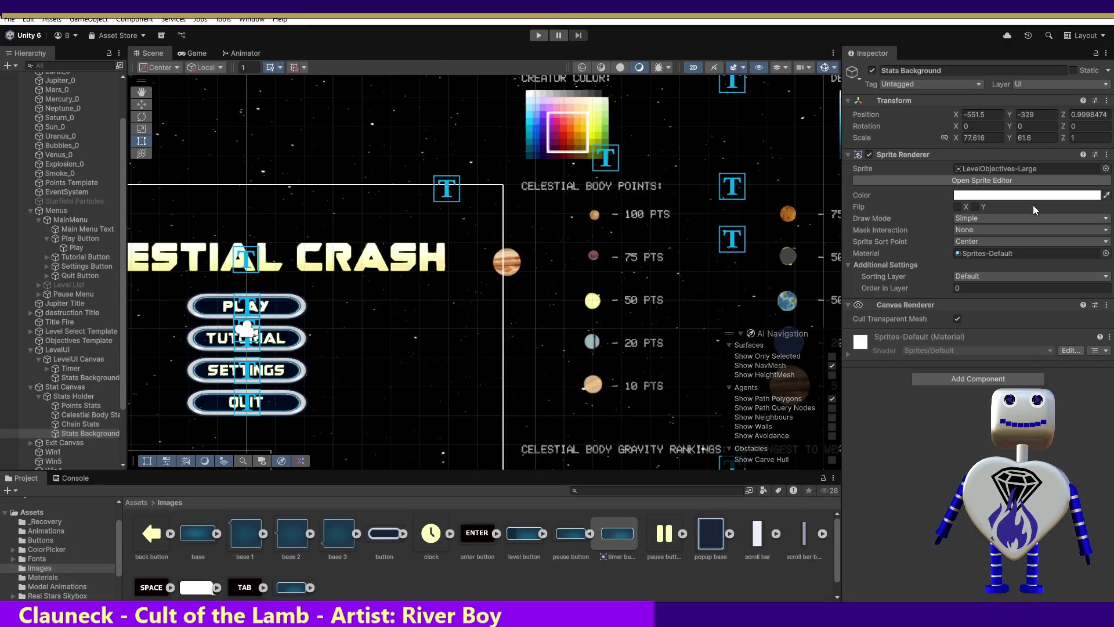
pyautogui.click(1094, 156)
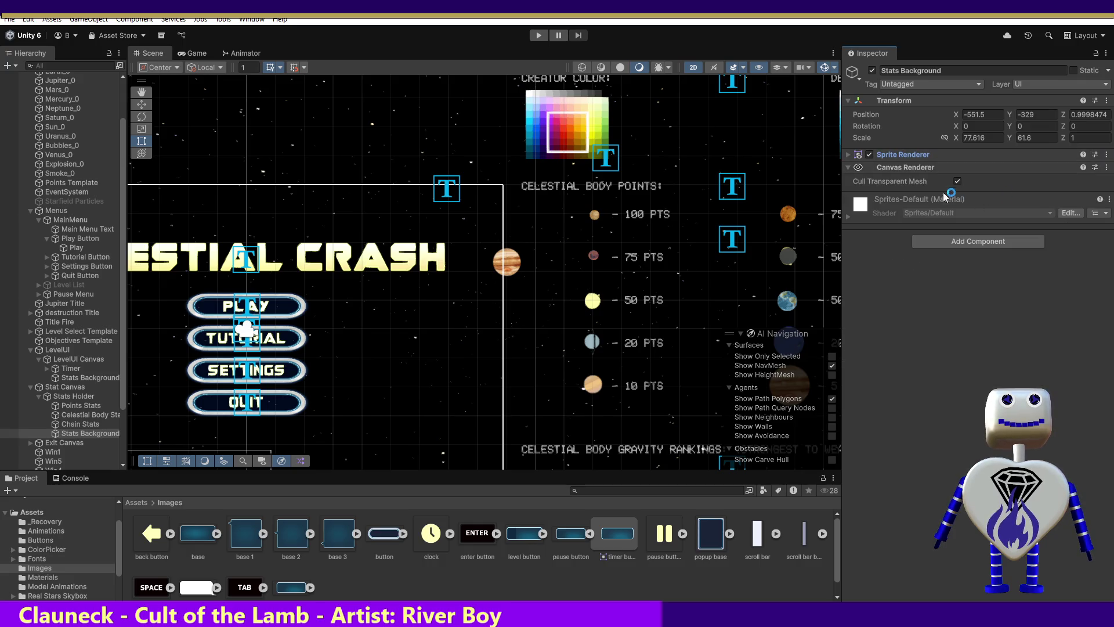
pyautogui.click(1106, 155)
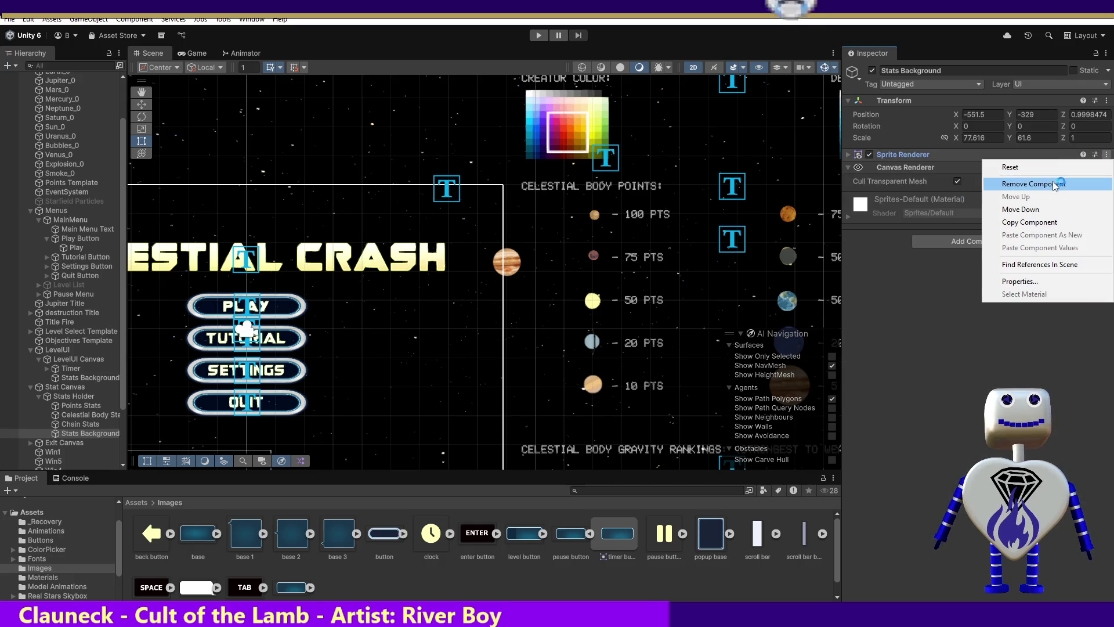
pyautogui.click(1053, 179)
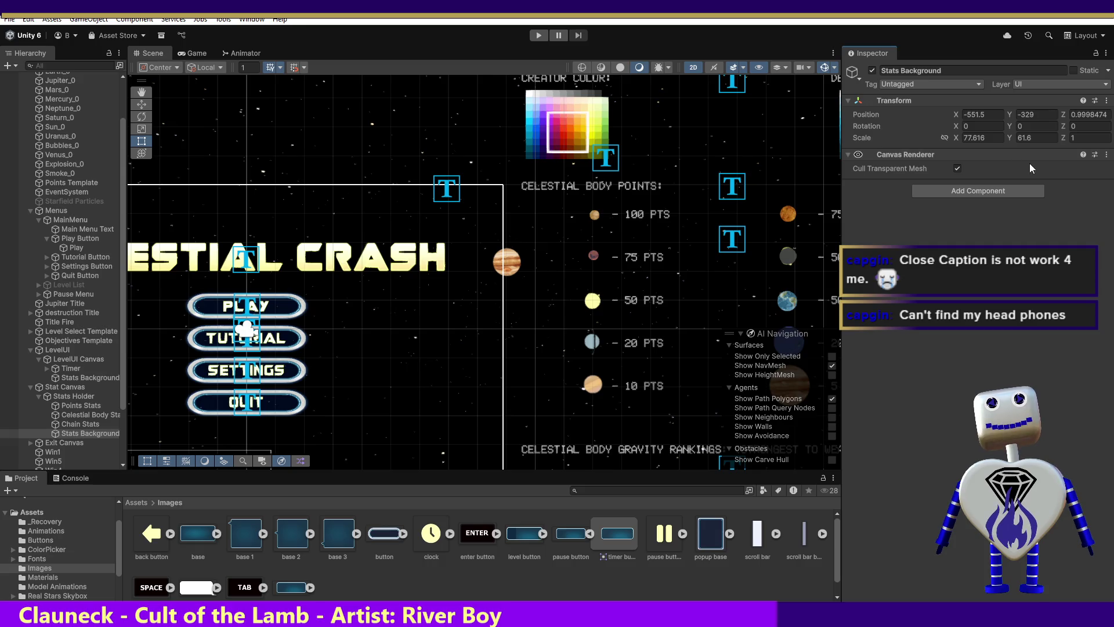
pyautogui.click(1107, 155)
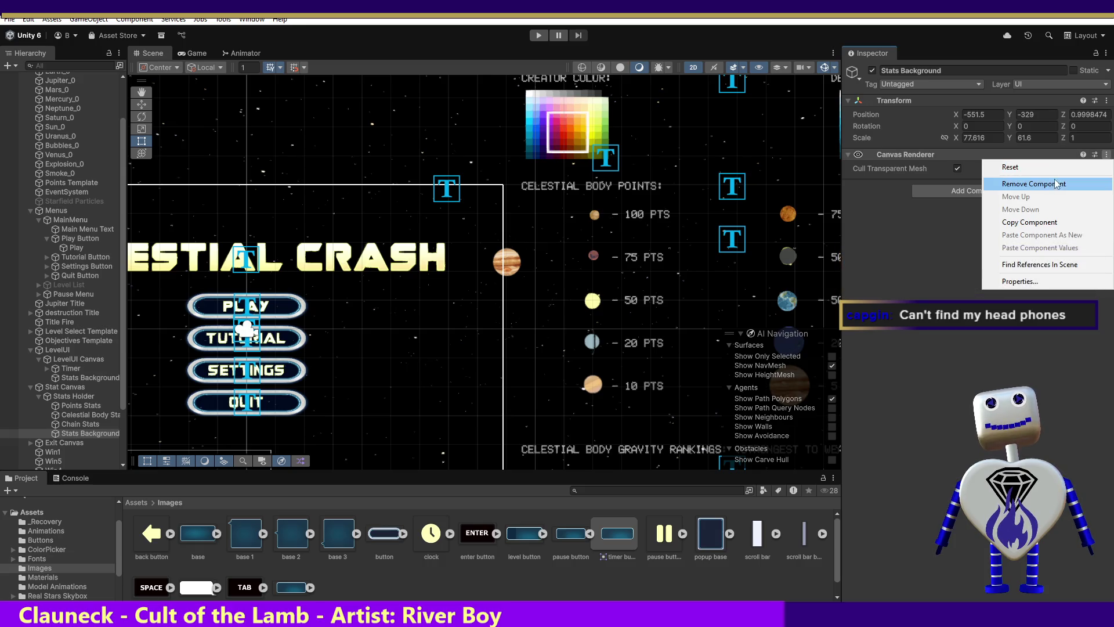
# Step: Remove the Canvas Renderer and add an Image component to Stats Background
pyautogui.click(1053, 183)
pyautogui.click(922, 163)
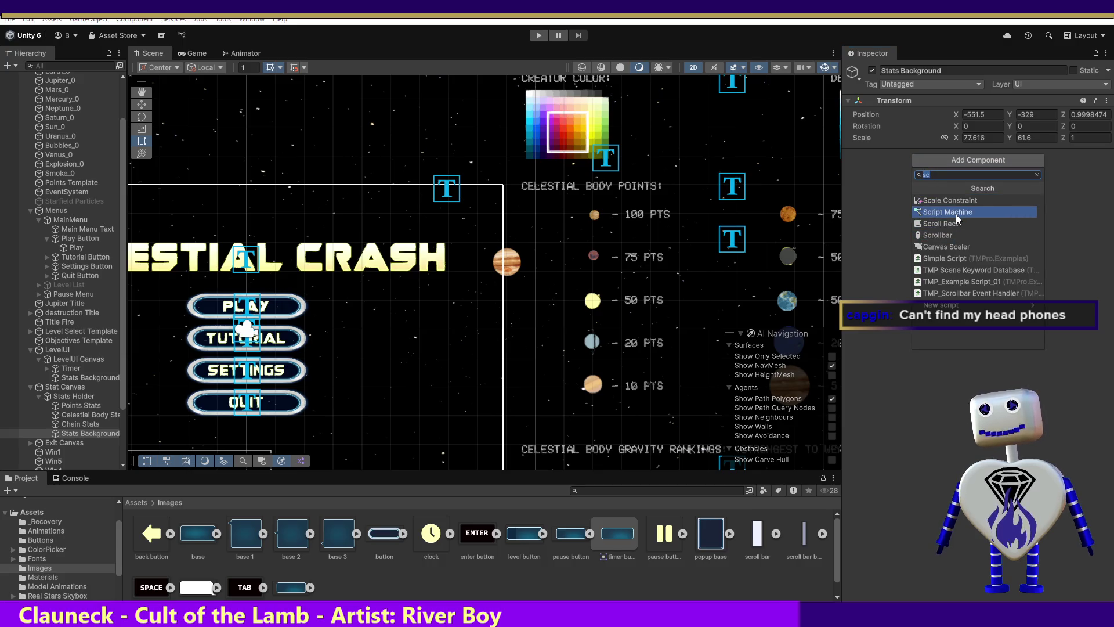
pyautogui.write('im')
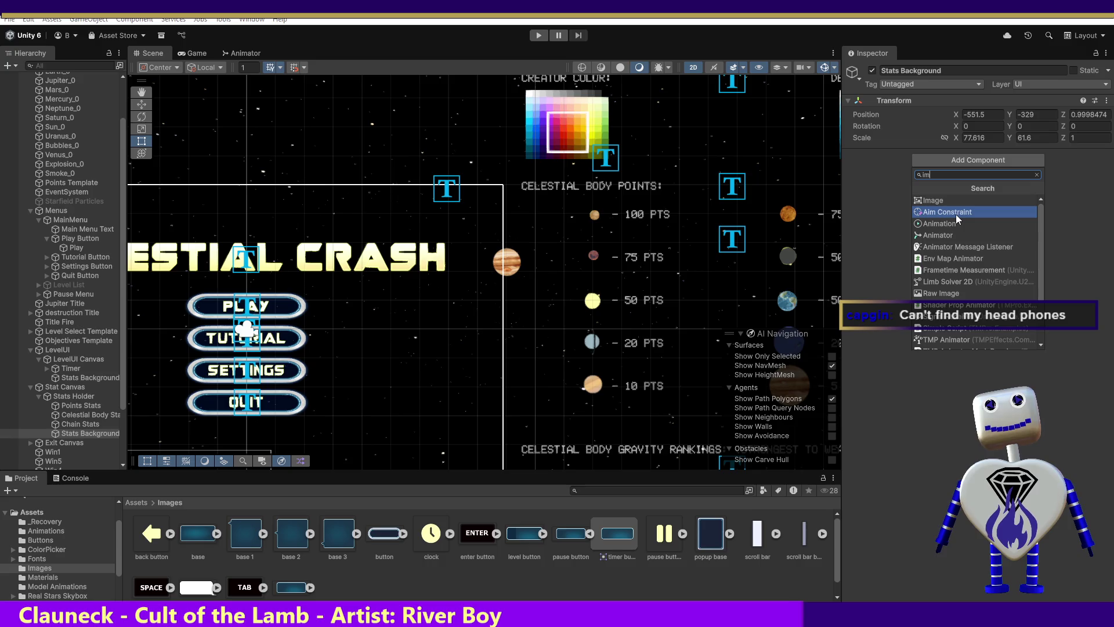
pyautogui.write('age')
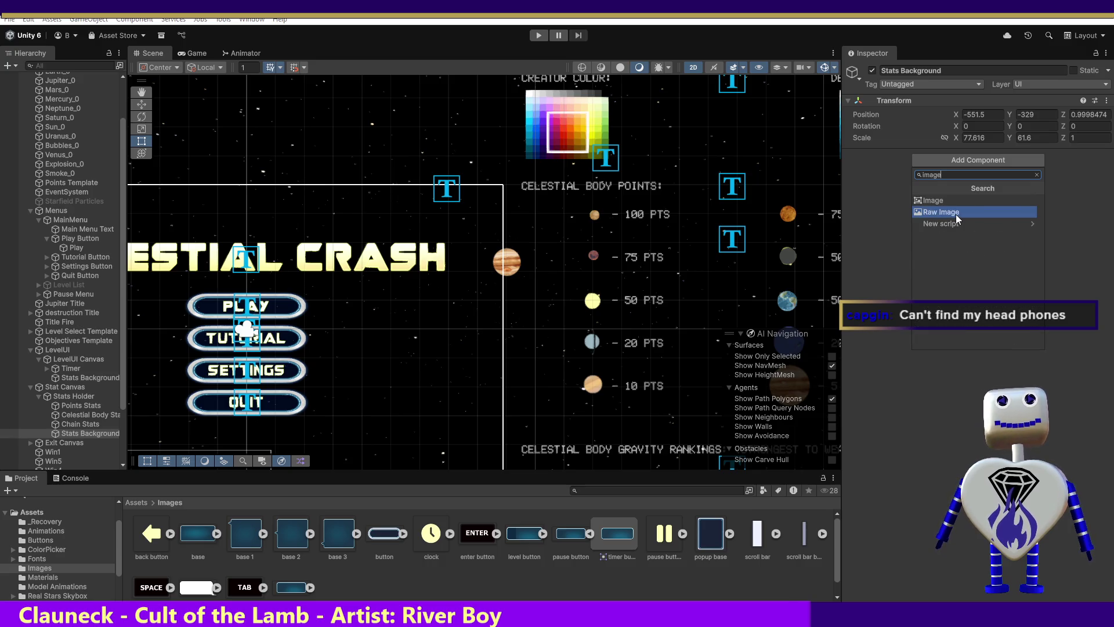
pyautogui.click(947, 199)
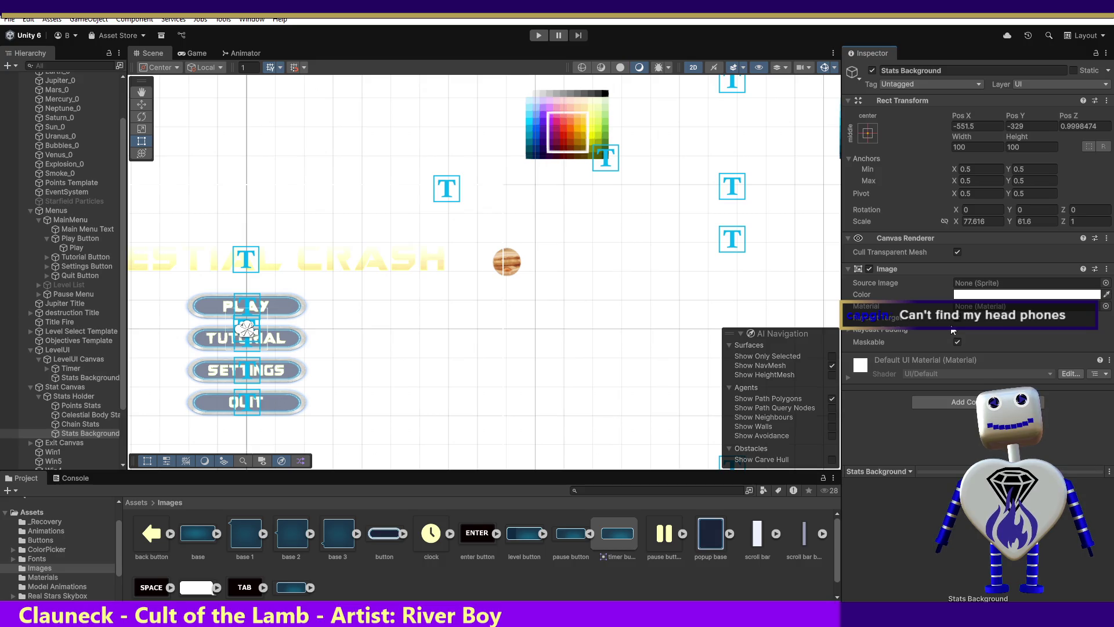
# Step: Give Stats Background the base_0 source image at scale 1 × 1, then run the game
pyautogui.moveTo(202, 535)
pyautogui.mouseDown()
pyautogui.moveTo(989, 297)
pyautogui.moveTo(998, 284)
pyautogui.mouseUp()
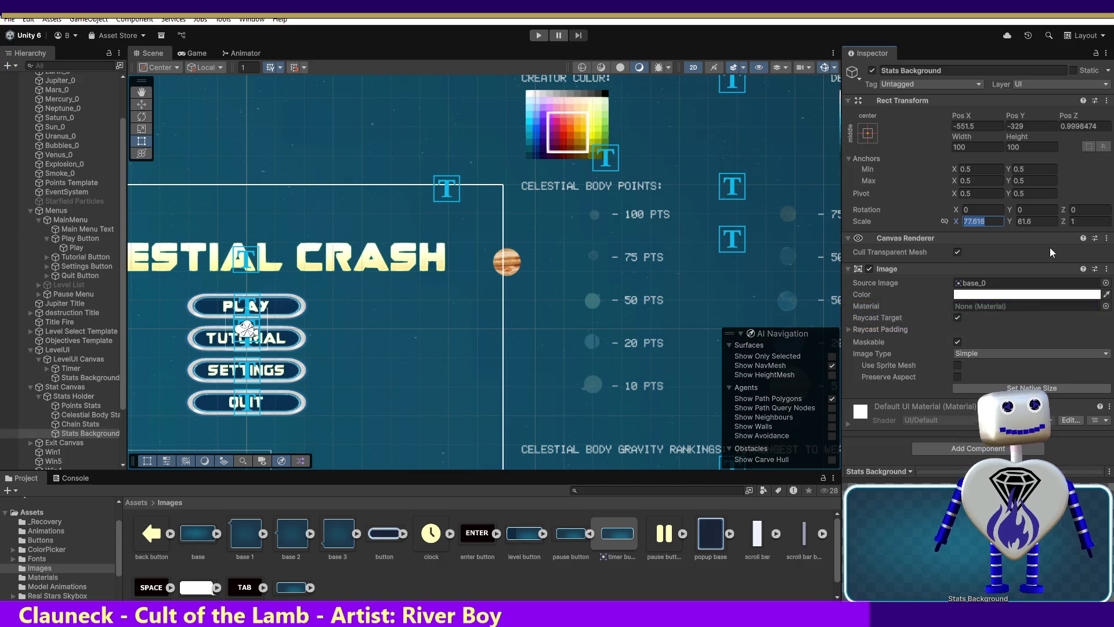
pyautogui.write('1')
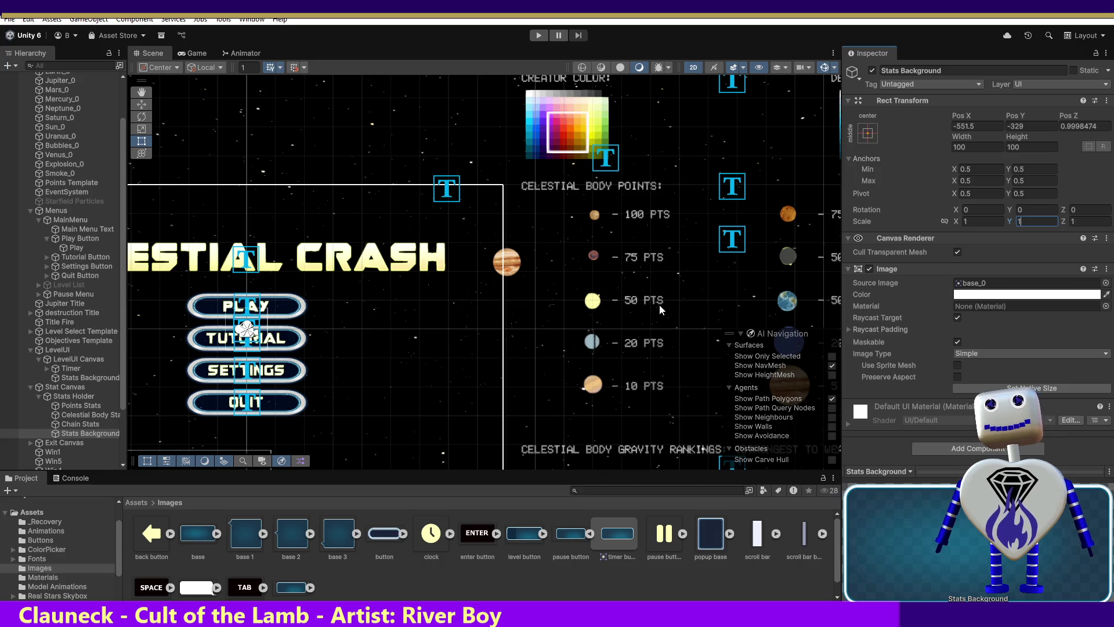
pyautogui.click(538, 36)
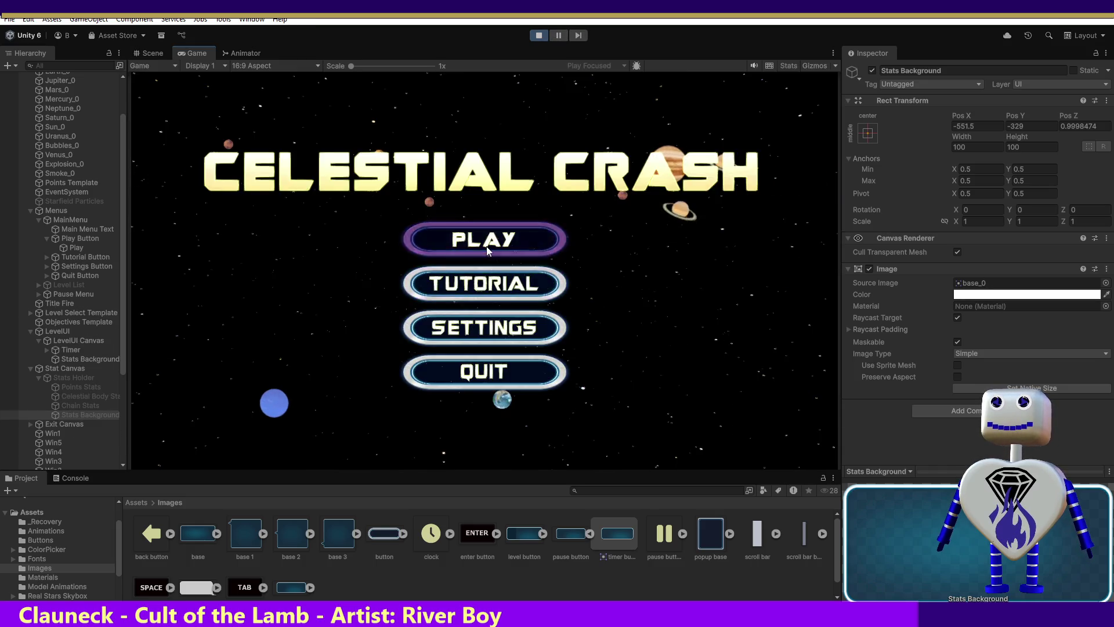
# Step: Launch the Skill Challenge level, scale Stats Background to 5 × 5, and return to the Scene view
pyautogui.click(486, 246)
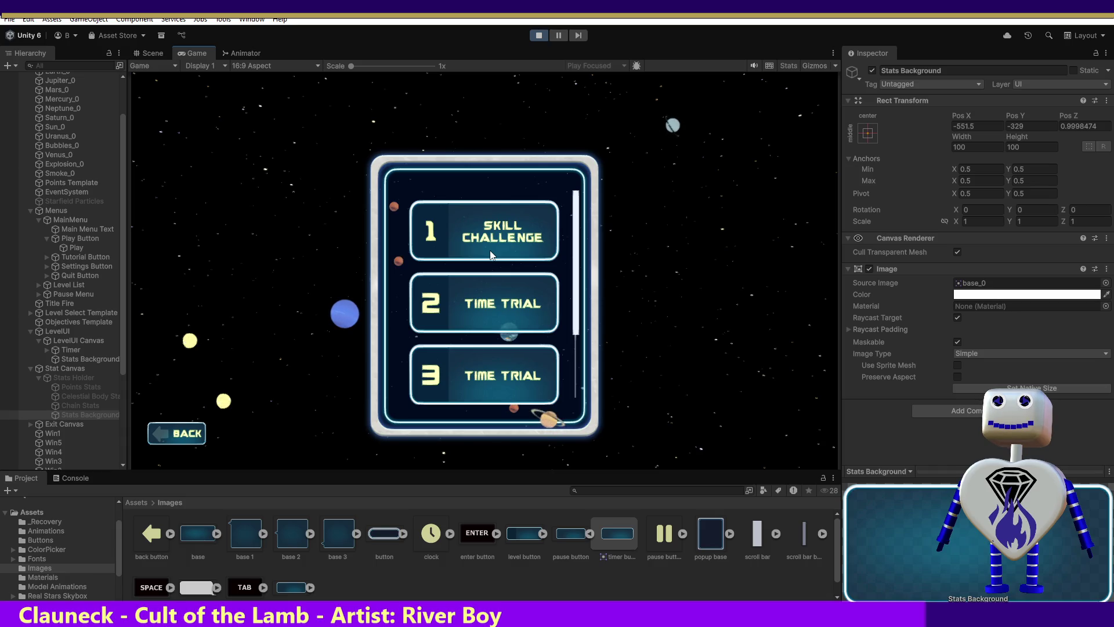
pyautogui.click(490, 254)
pyautogui.click(729, 285)
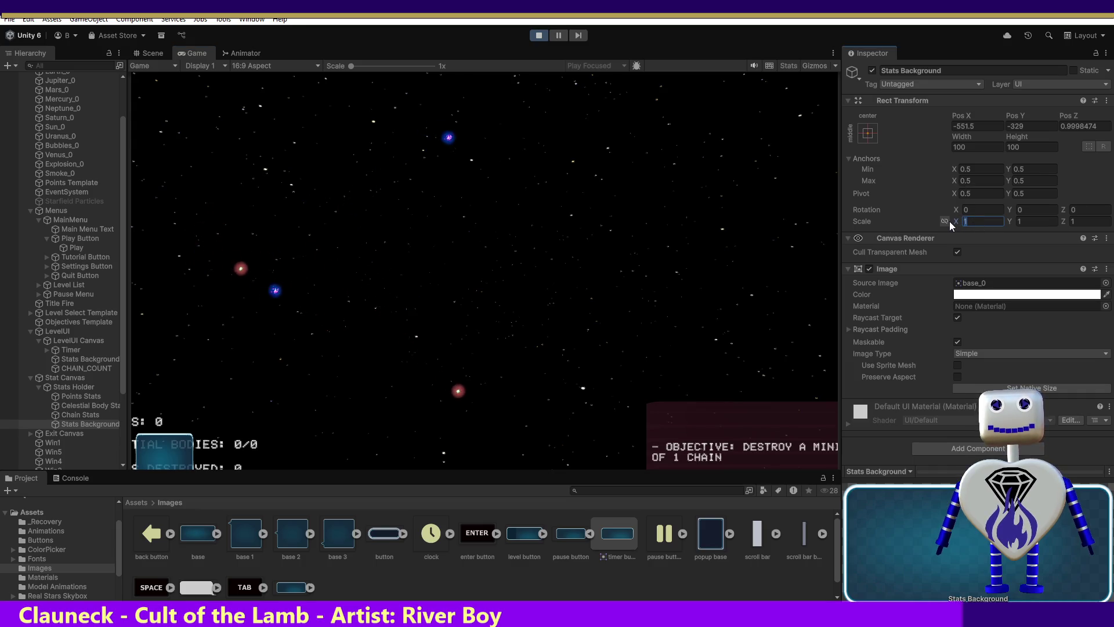
pyautogui.write('5')
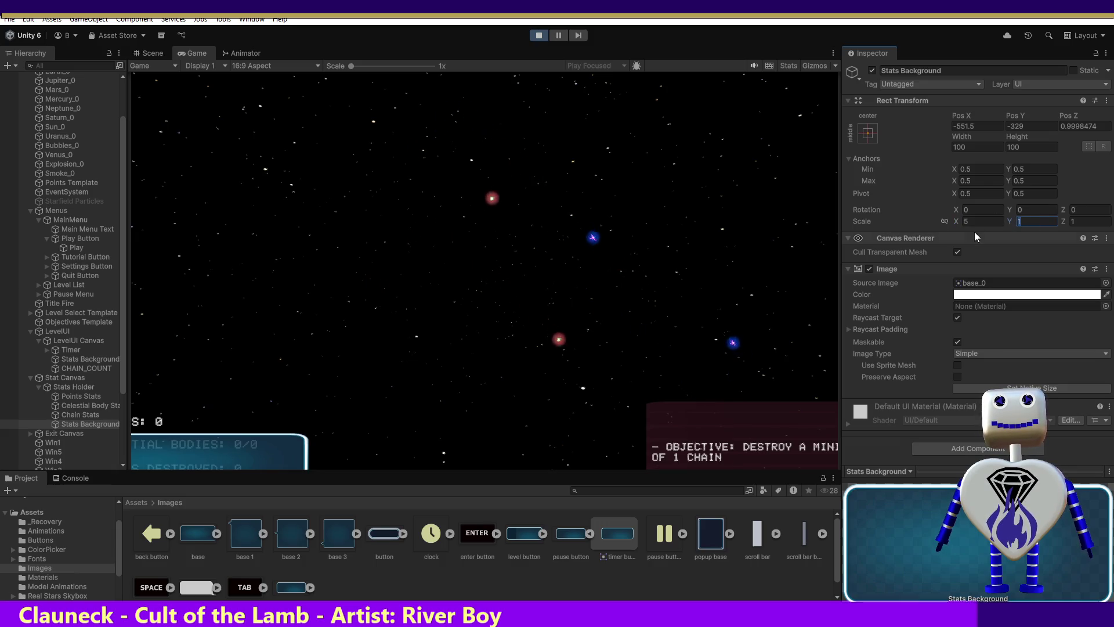
pyautogui.write('5')
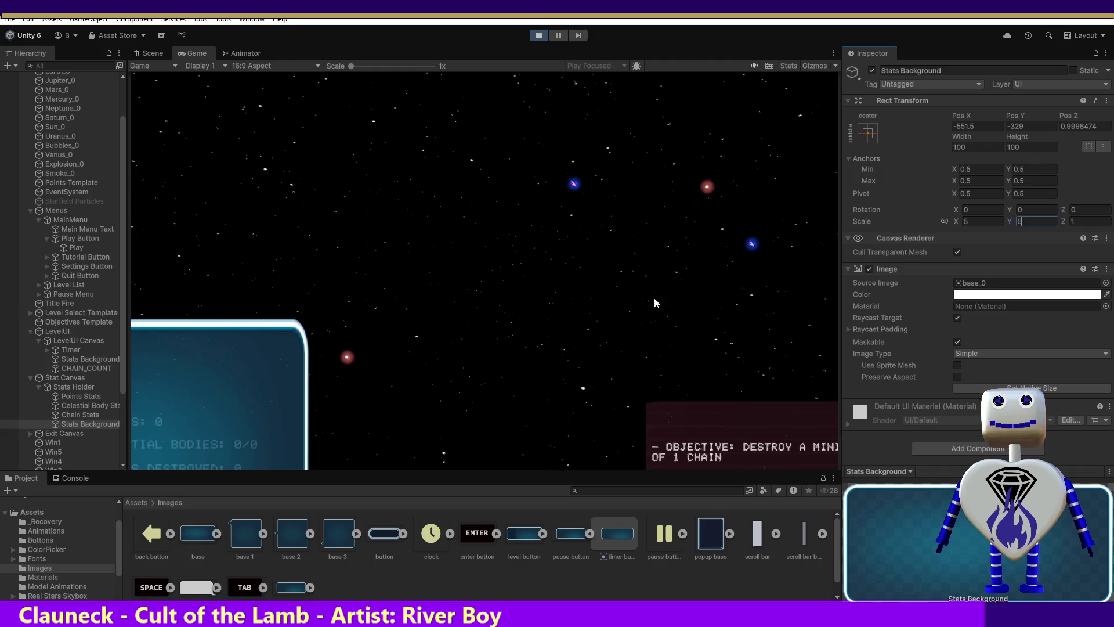
pyautogui.click(145, 51)
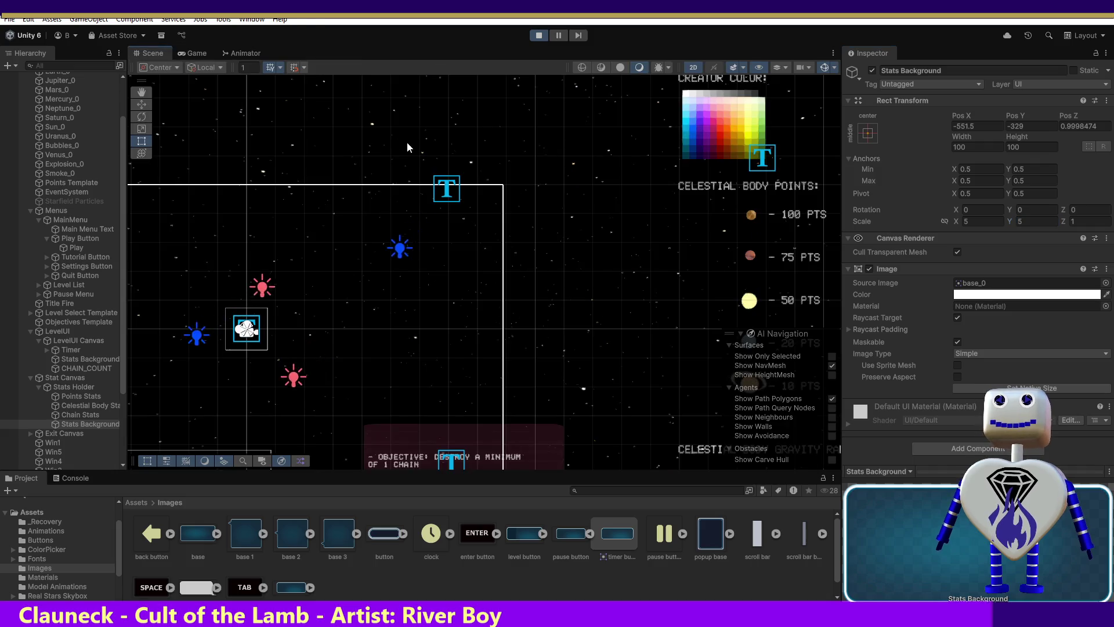
# Step: Pan to the Stats Background panel and try a 2 × 2 scale
pyautogui.click(141, 91)
pyautogui.moveTo(277, 240)
pyautogui.mouseDown()
pyautogui.moveTo(344, 199)
pyautogui.moveTo(516, 160)
pyautogui.moveTo(597, 113)
pyautogui.mouseUp()
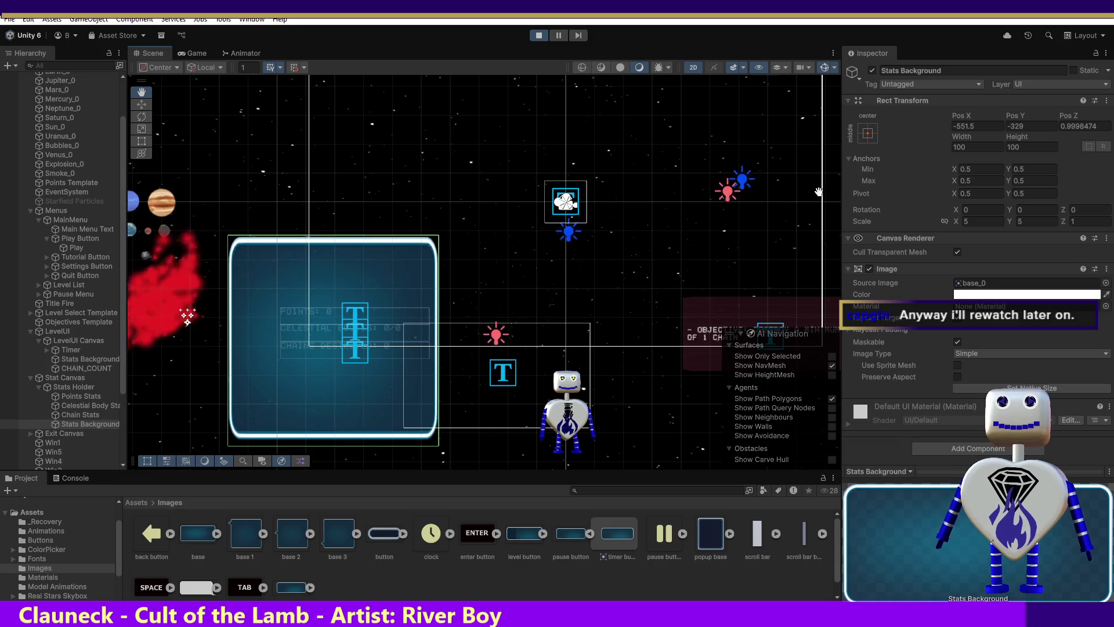
pyautogui.click(980, 221)
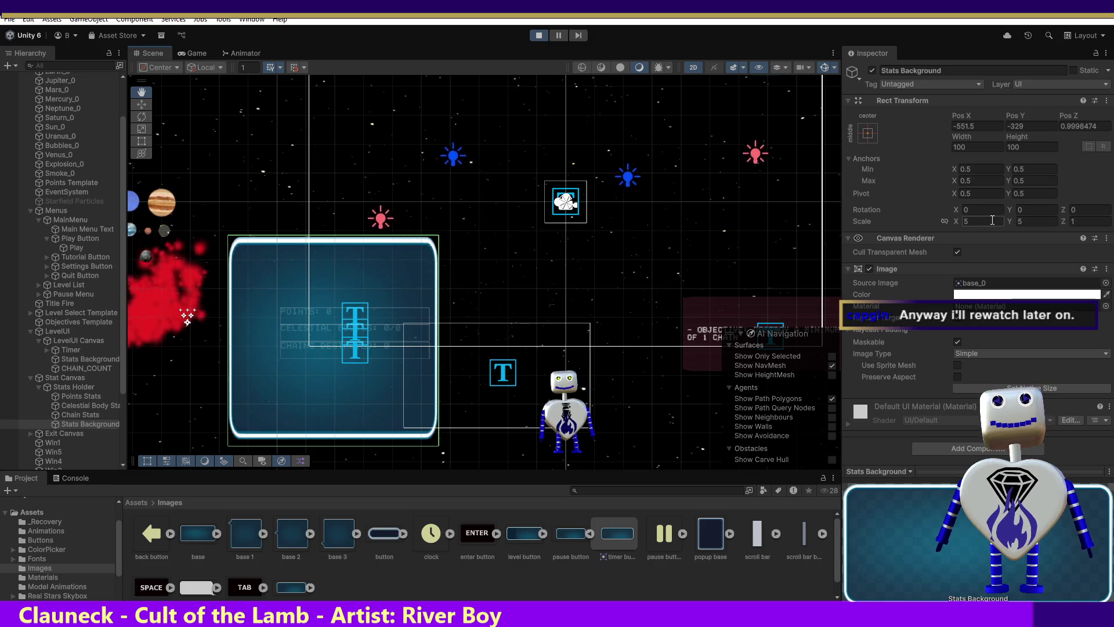
pyautogui.write('2')
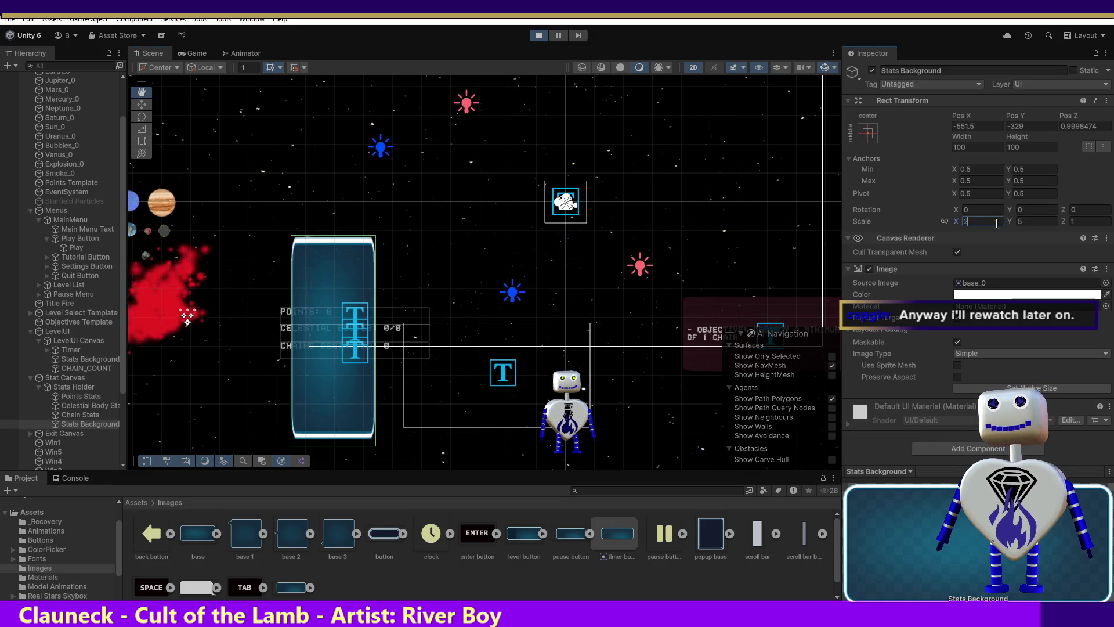
pyautogui.press('Tab')
pyautogui.write('2')
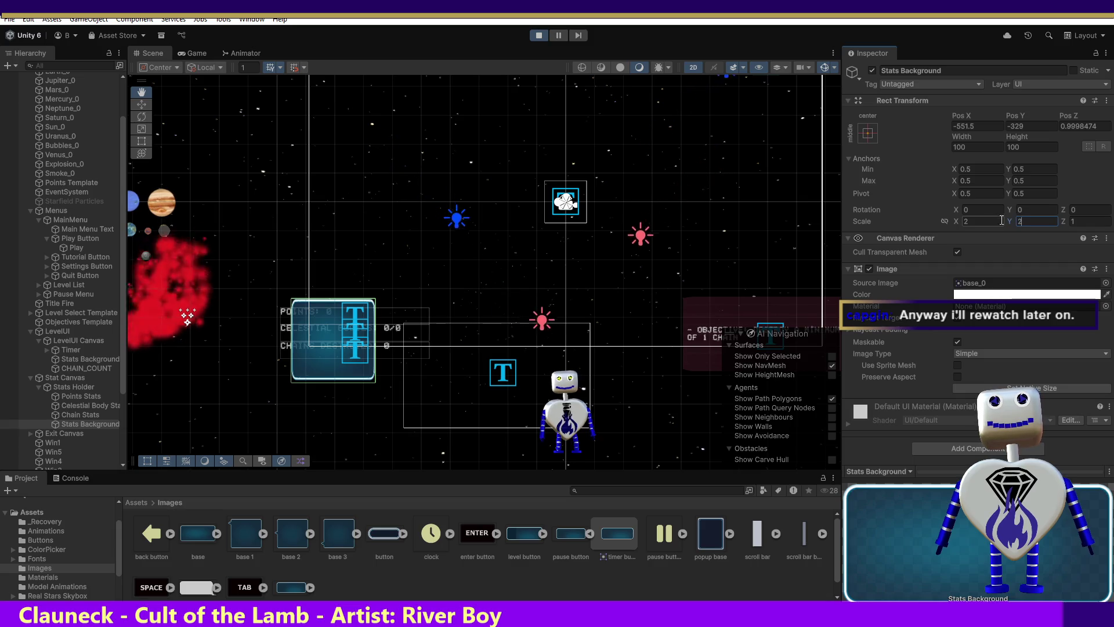
# Step: Try a 3 × 3 scale, then settle on 2.5 for both X and Y
pyautogui.hotkey('shift', 'Tab')
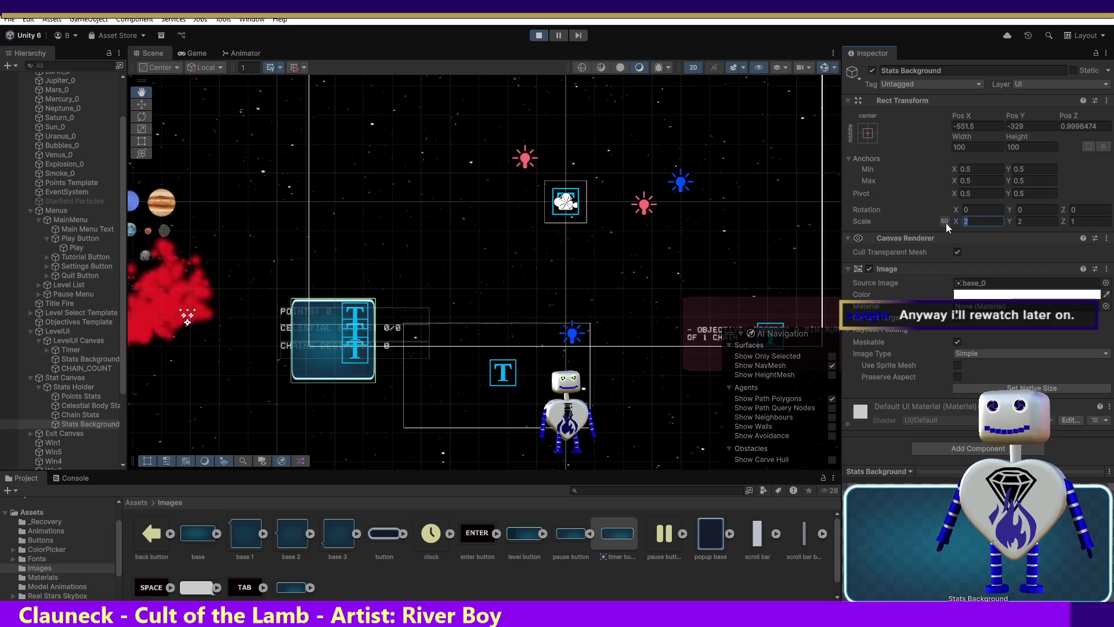
pyautogui.write('3')
pyautogui.press('Tab')
pyautogui.write('3')
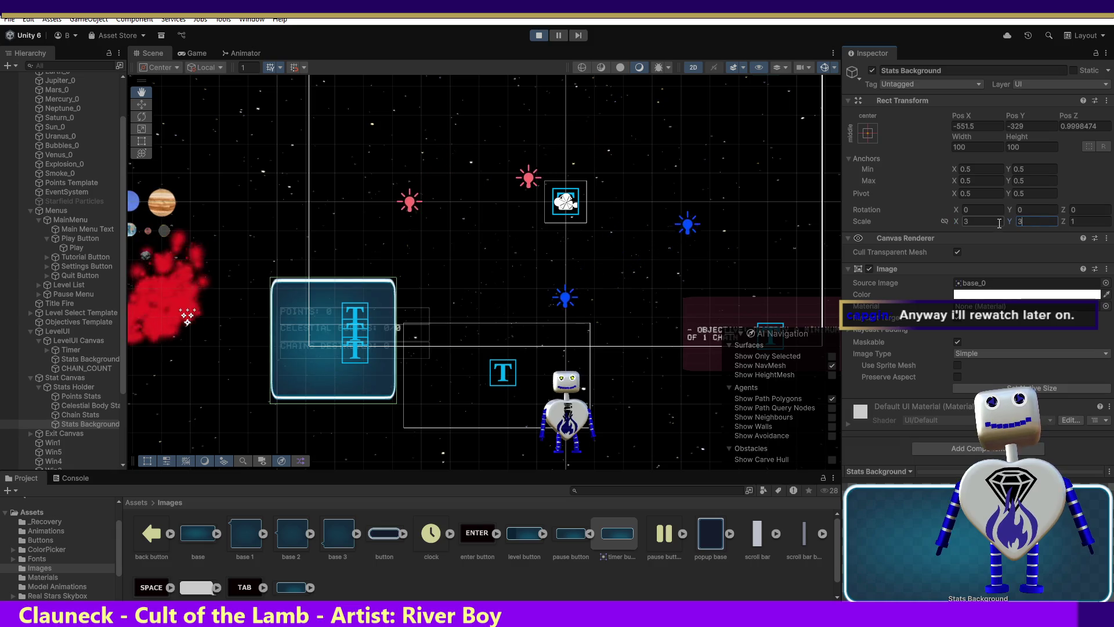
pyautogui.hotkey('shift', 'Tab')
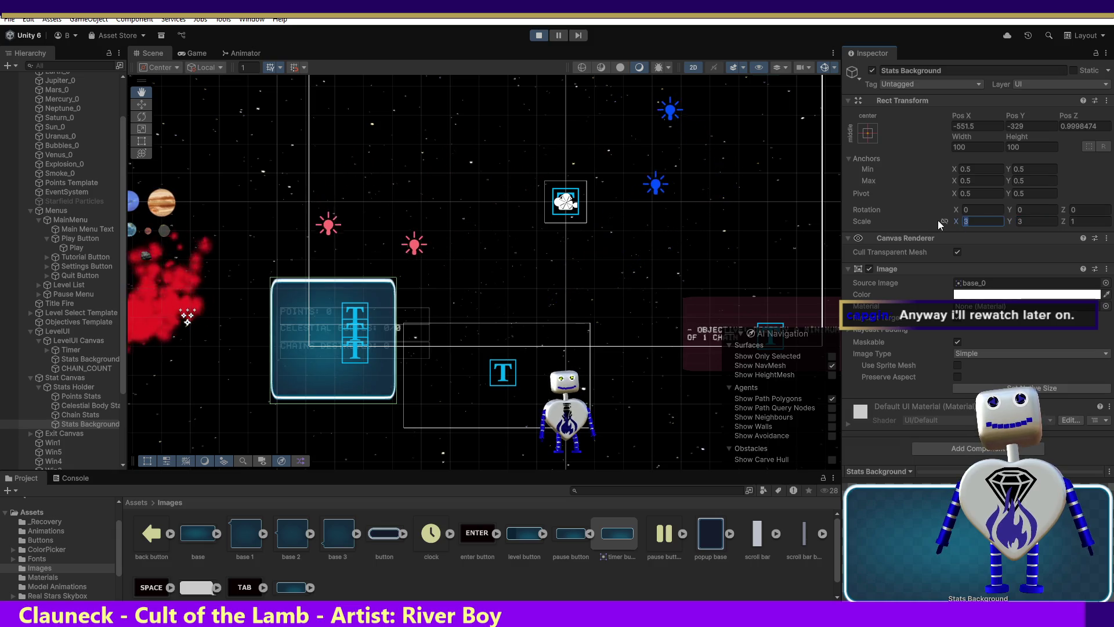
pyautogui.write('2.')
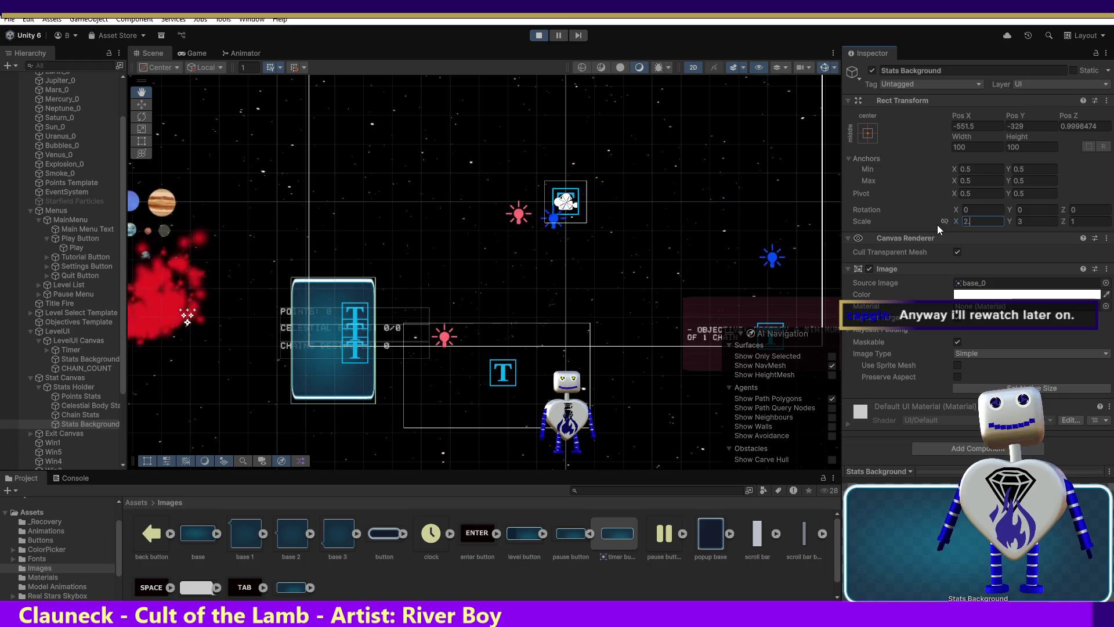
pyautogui.write('5')
pyautogui.press('Tab')
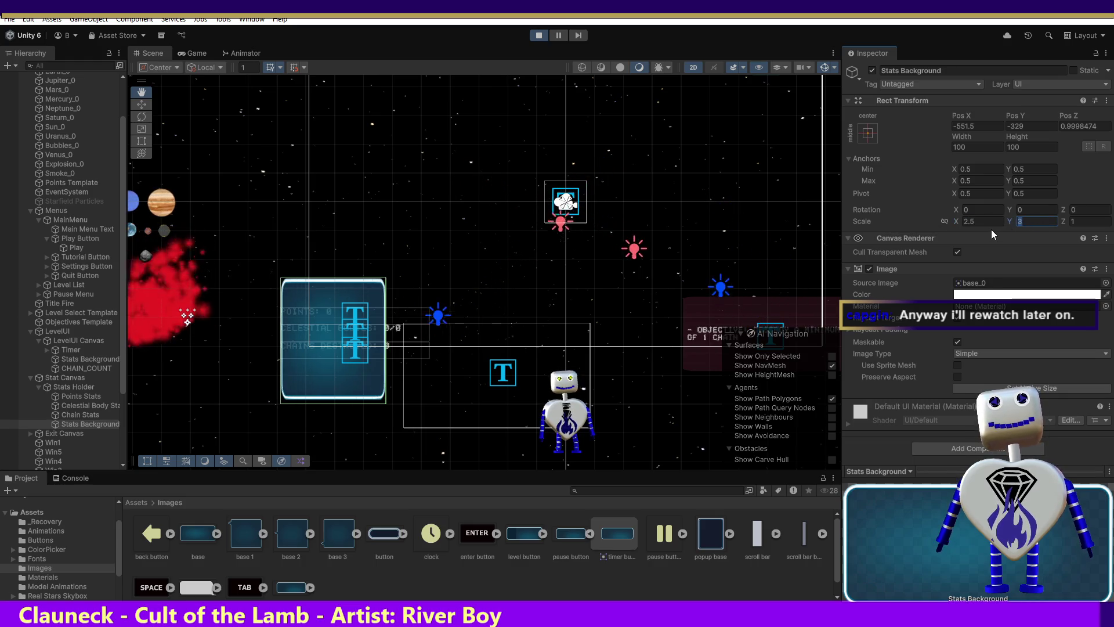
pyautogui.write('2.5')
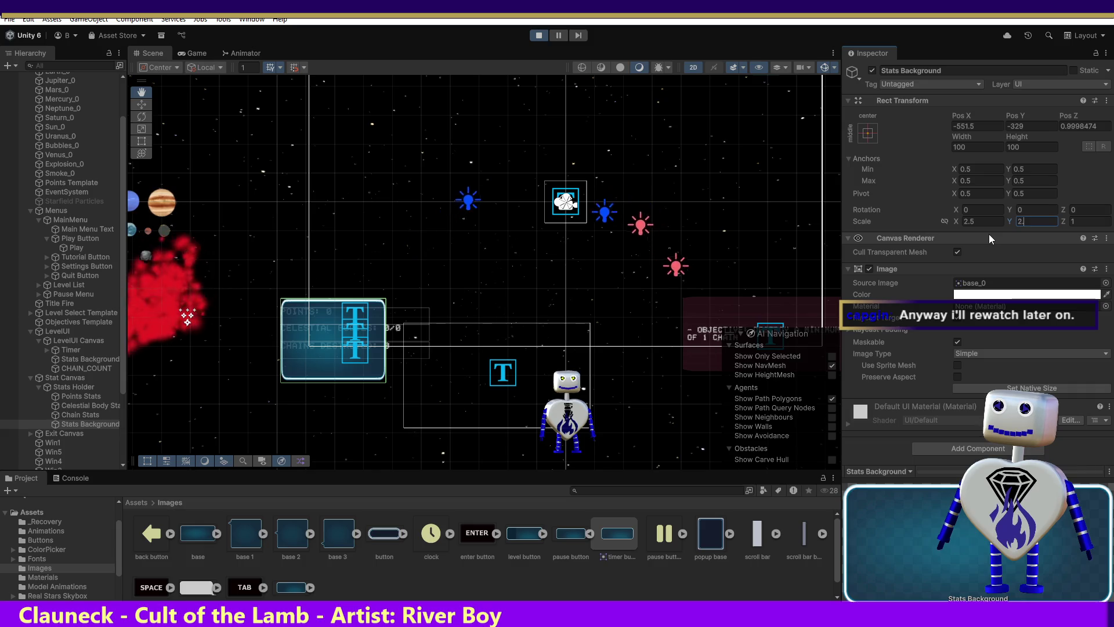
pyautogui.press('Tab')
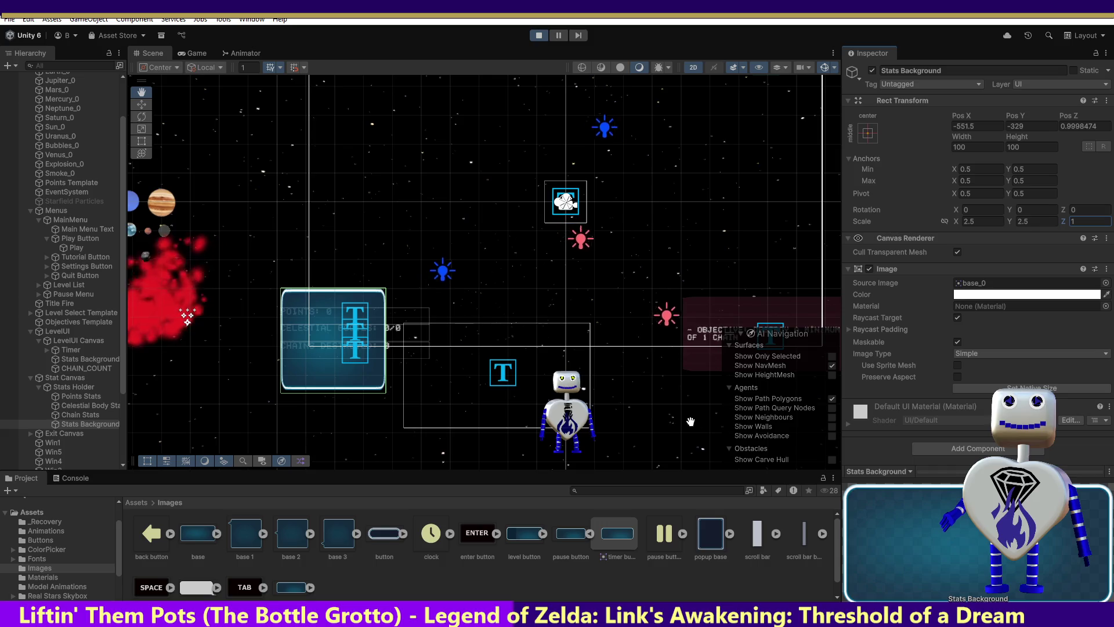
# Step: Stop the running game with Ctrl+P to leave Play mode
pyautogui.hotkey('shift', 'Tab')
pyautogui.hotkey('shift', 'Tab')
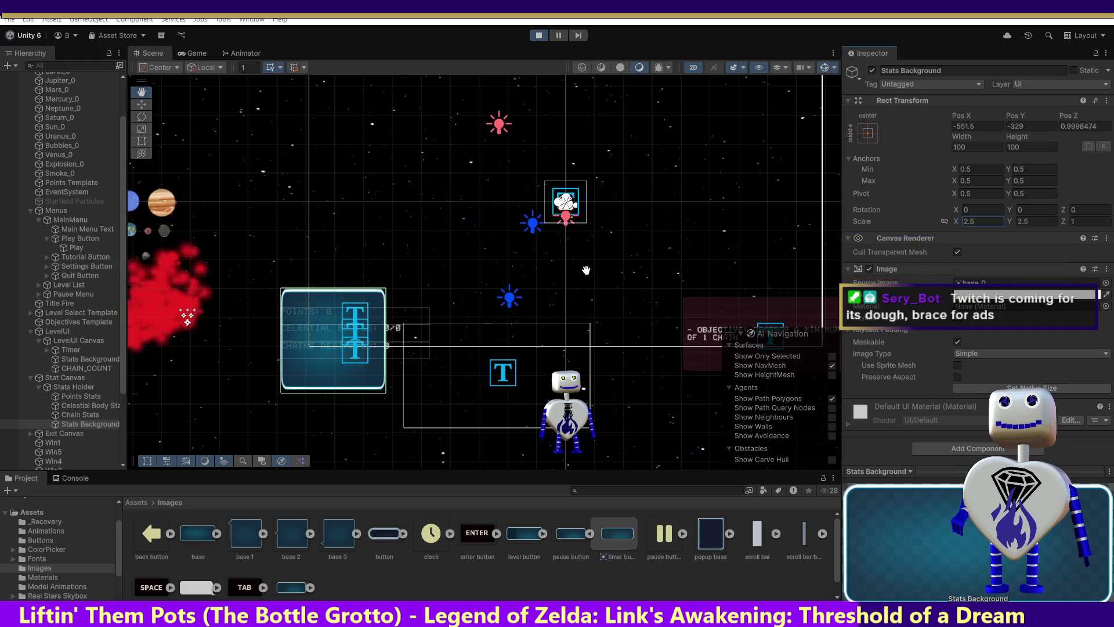
pyautogui.hotkey('ctrl', 'p')
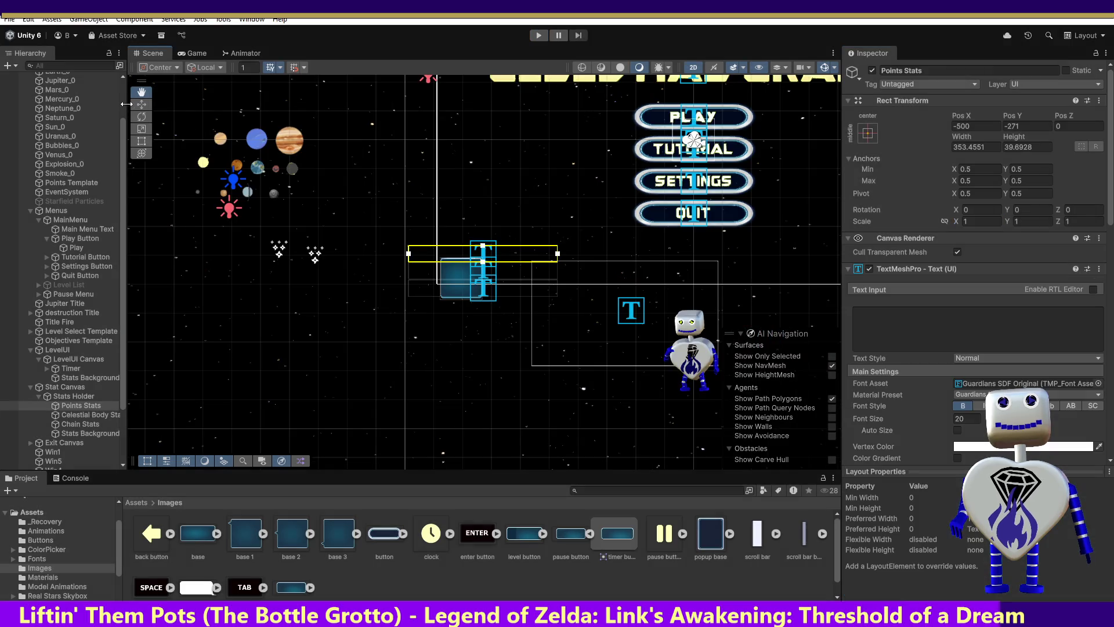
# Step: Inspect the Play label's Guardians font and frame the Points Stats text, then start the game
pyautogui.click(689, 120)
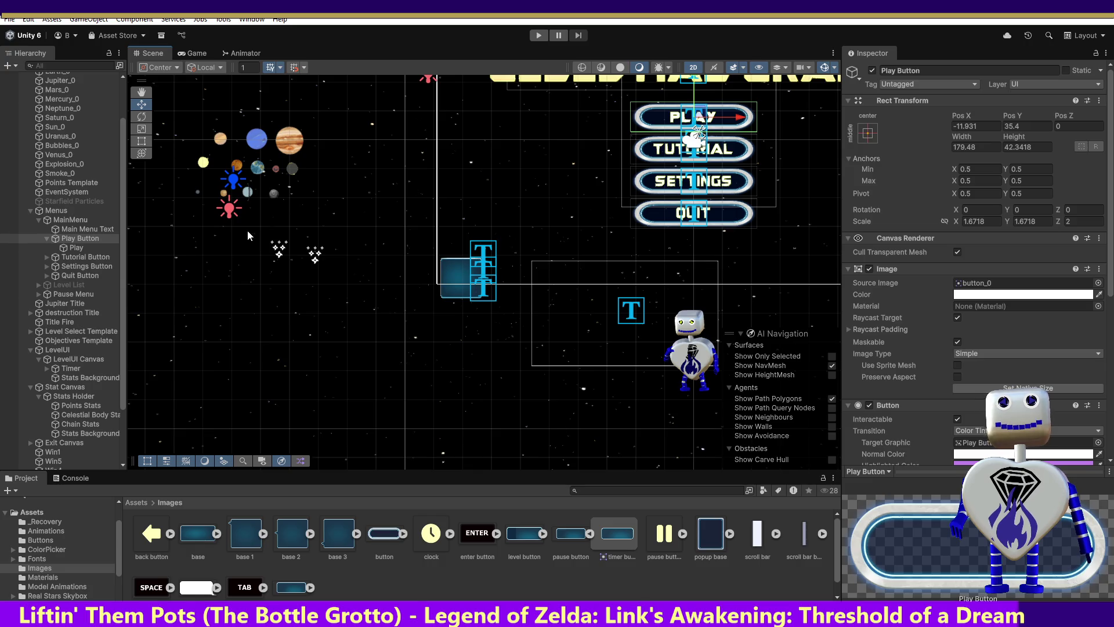
pyautogui.click(77, 248)
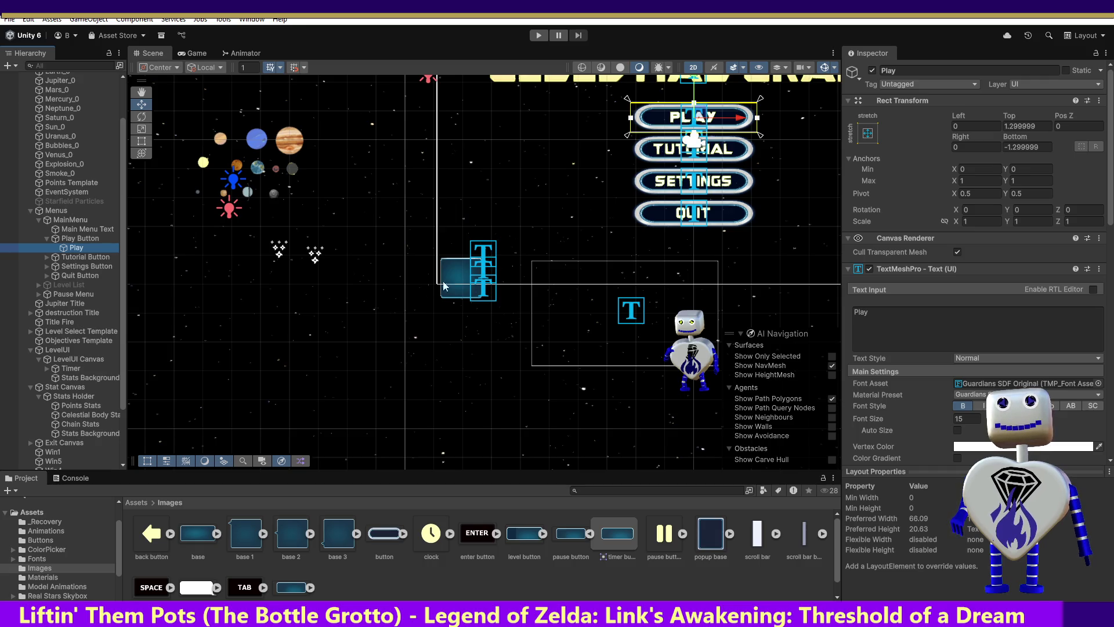
pyautogui.click(94, 407)
pyautogui.press('f')
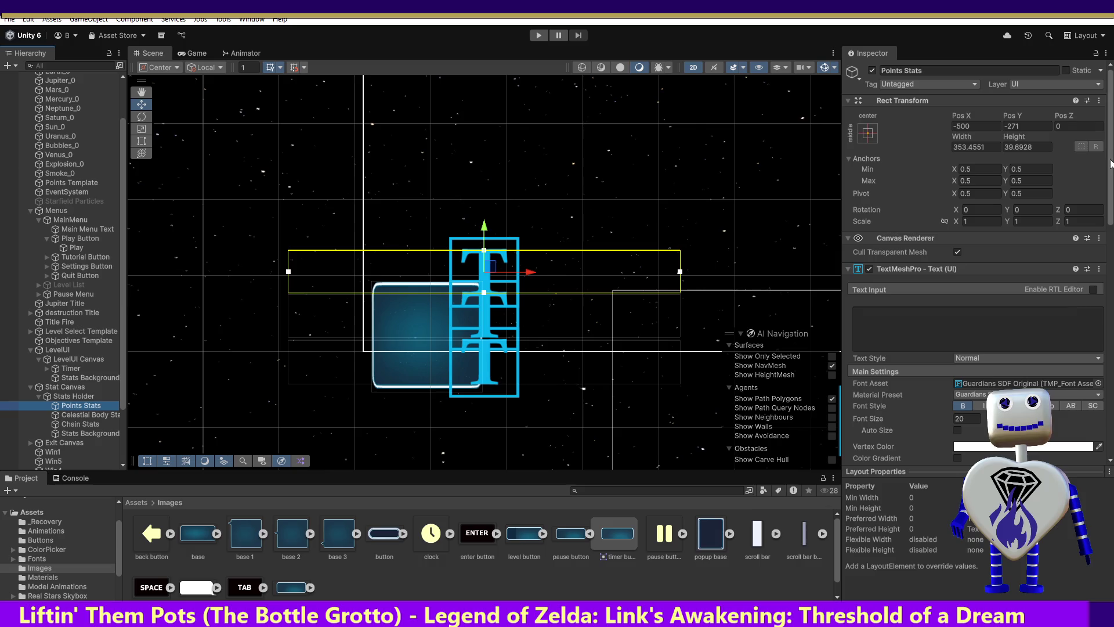
pyautogui.scroll(-5, 1110, 164)
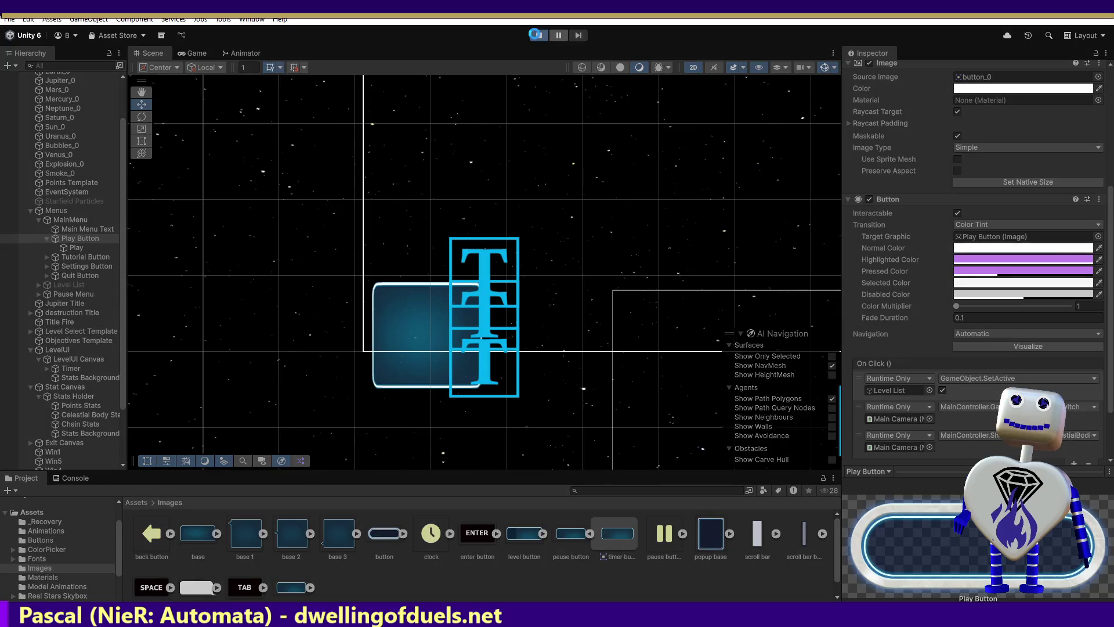
pyautogui.click(533, 36)
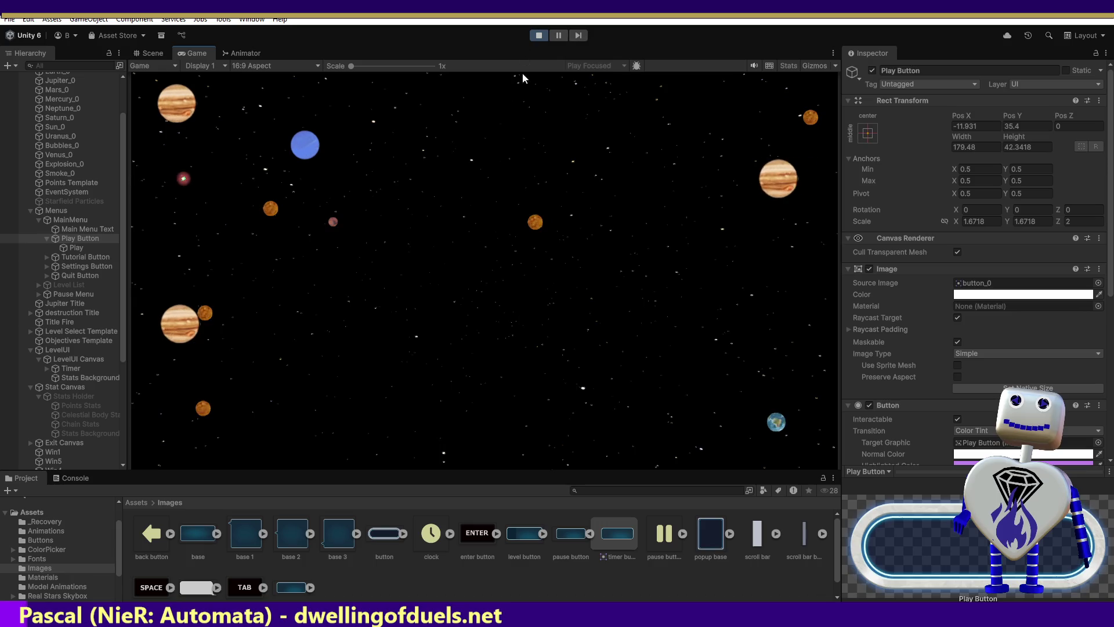
# Step: Go from PLAY to the Skill Challenge objective popup in the game, then stop playing
pyautogui.click(499, 240)
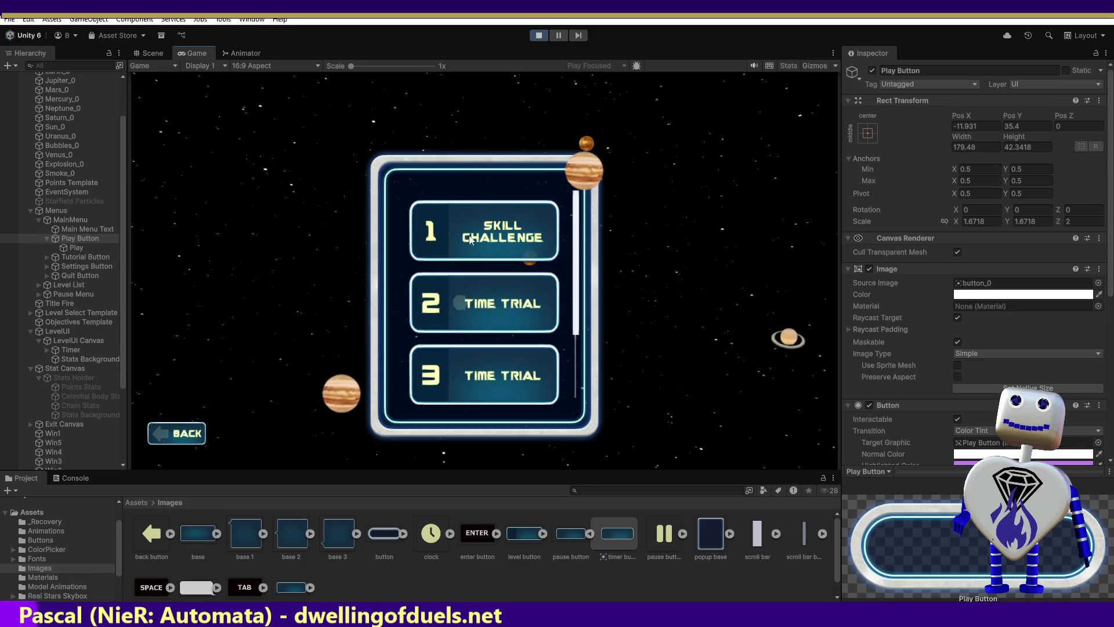
pyautogui.click(551, 238)
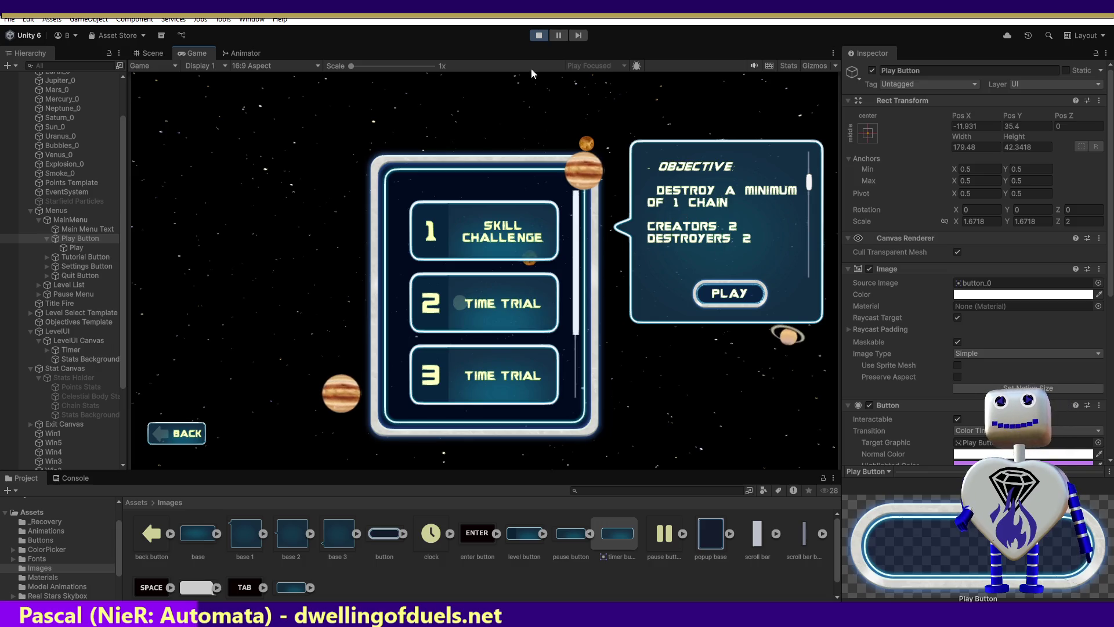
pyautogui.click(539, 35)
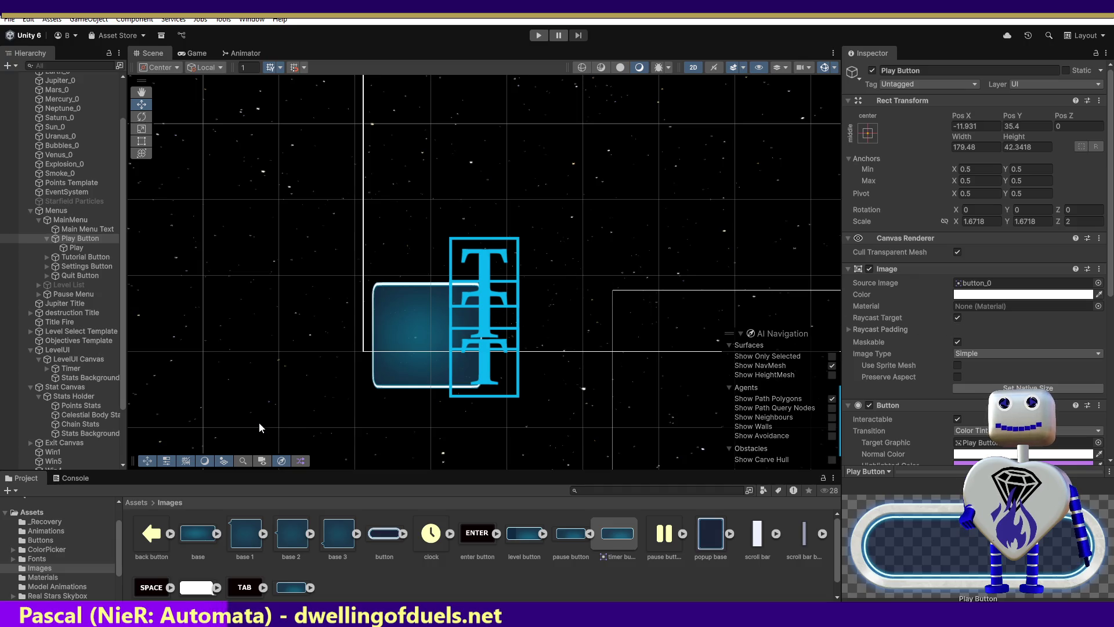
# Step: Give Celestial Body Stats the Guardians SDF Original font asset
pyautogui.click(84, 398)
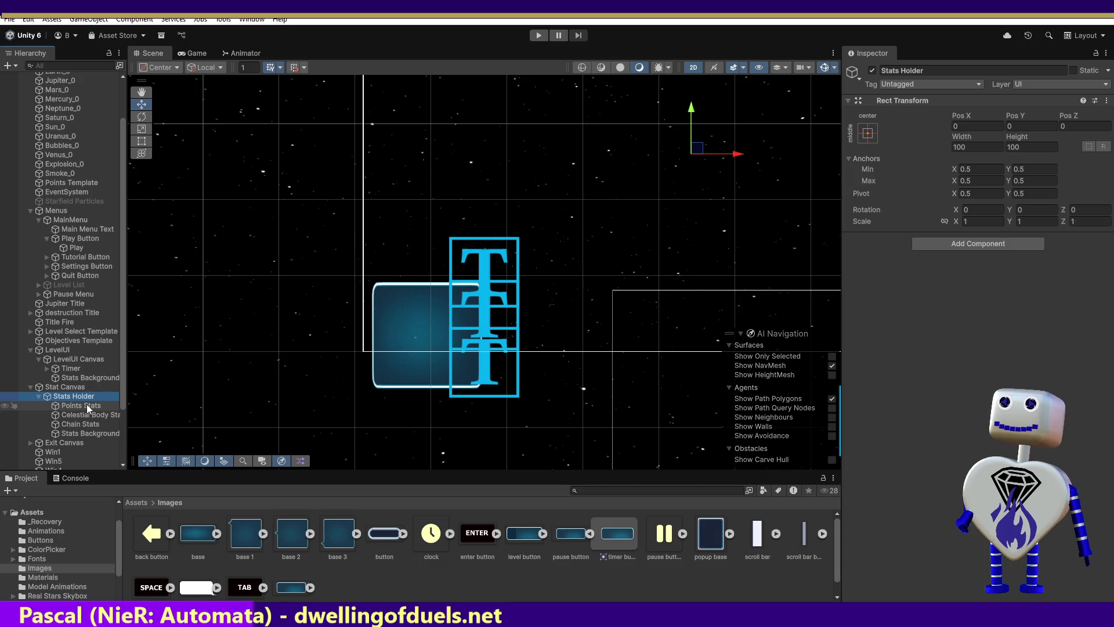
pyautogui.click(88, 405)
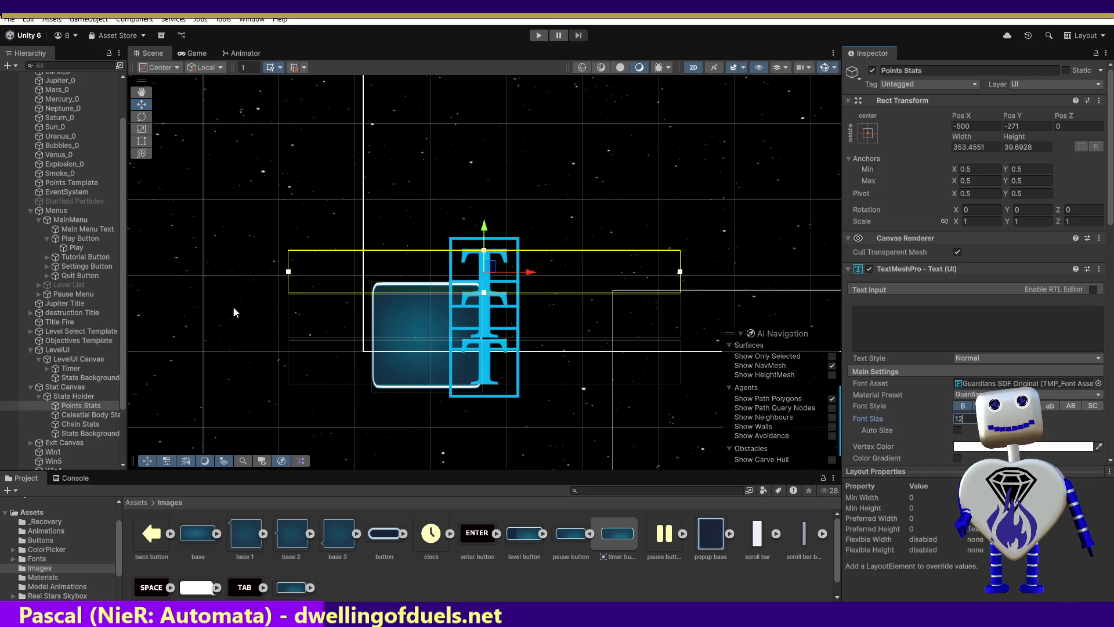
pyautogui.click(89, 414)
pyautogui.click(1027, 382)
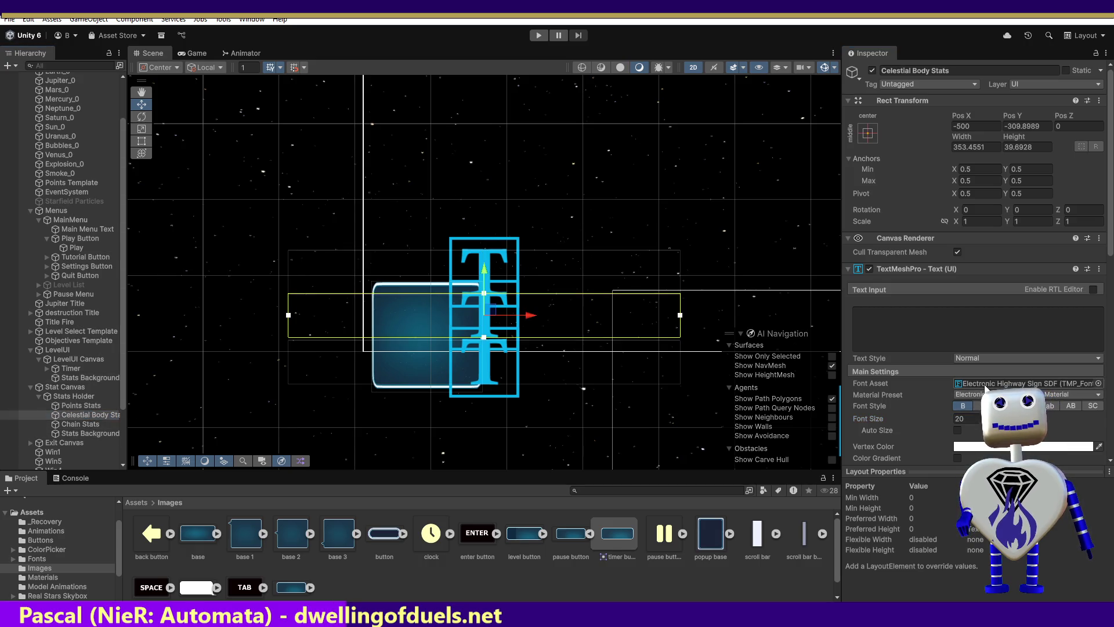
pyautogui.click(1098, 385)
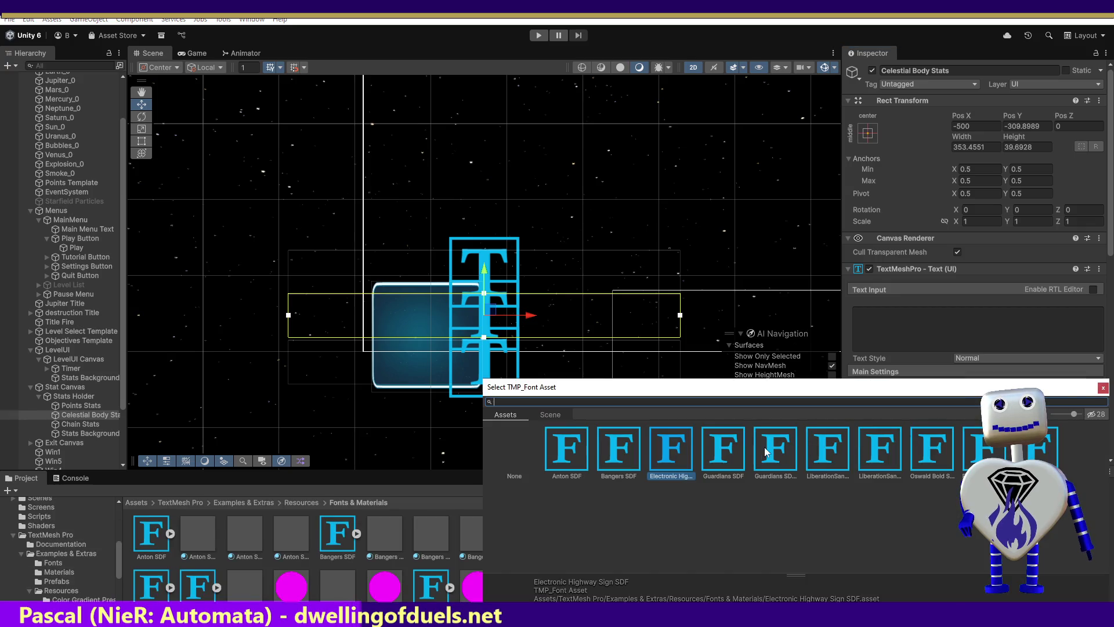
pyautogui.doubleClick(767, 450)
pyautogui.click(915, 418)
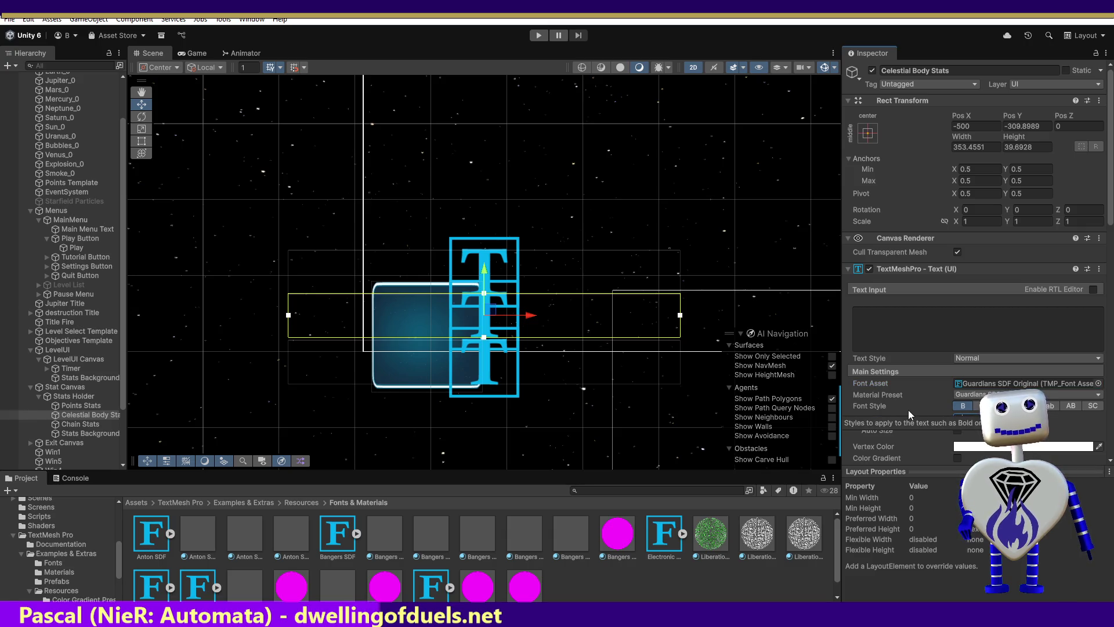
# Step: Set Chain Stats to Guardians SDF Original at font size 12, then run the game
pyautogui.click(80, 424)
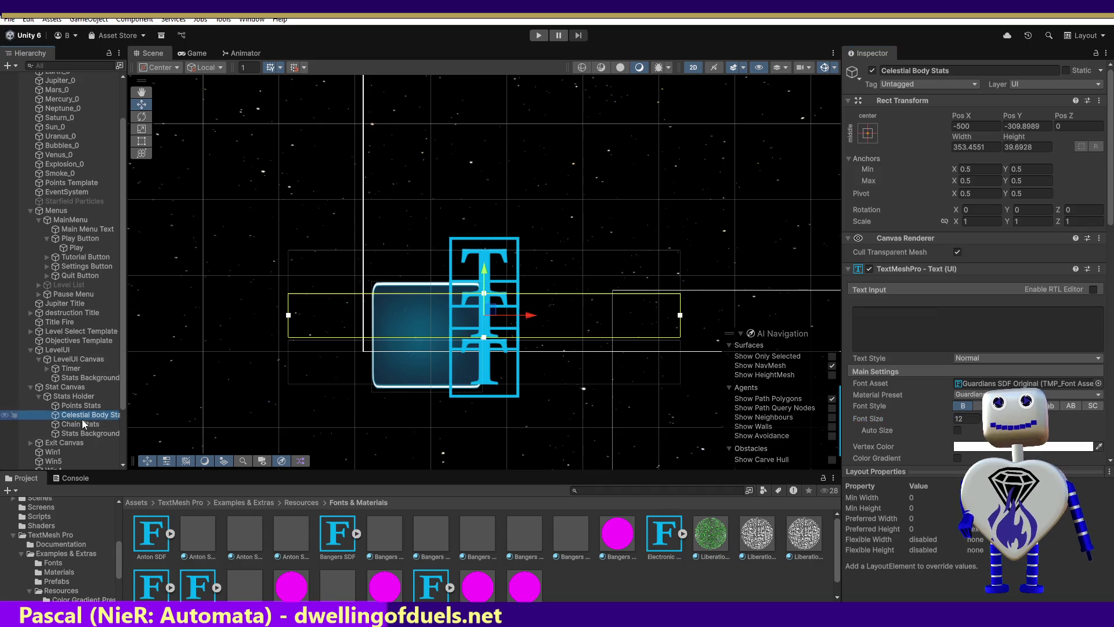
pyautogui.click(1098, 383)
pyautogui.doubleClick(729, 447)
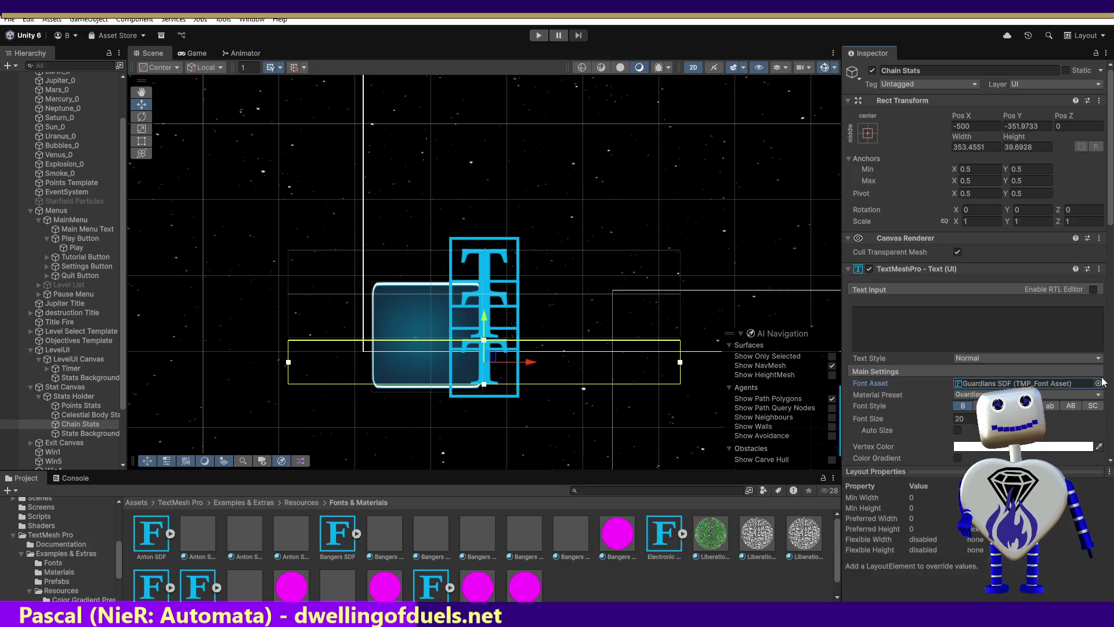
pyautogui.click(1098, 384)
pyautogui.doubleClick(766, 450)
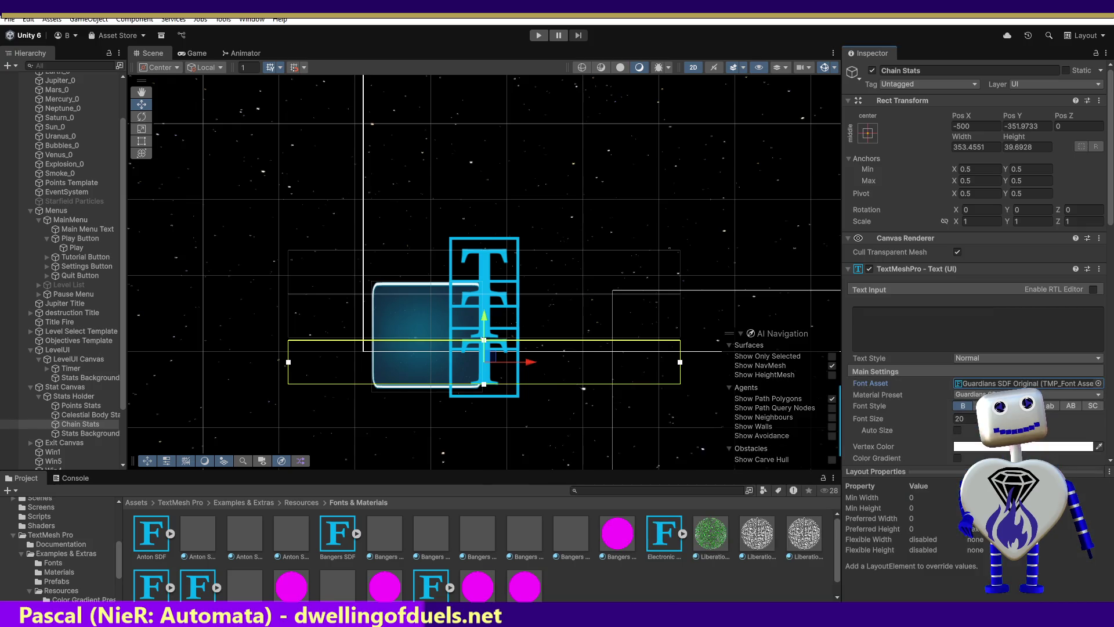
pyautogui.click(965, 417)
pyautogui.write('12')
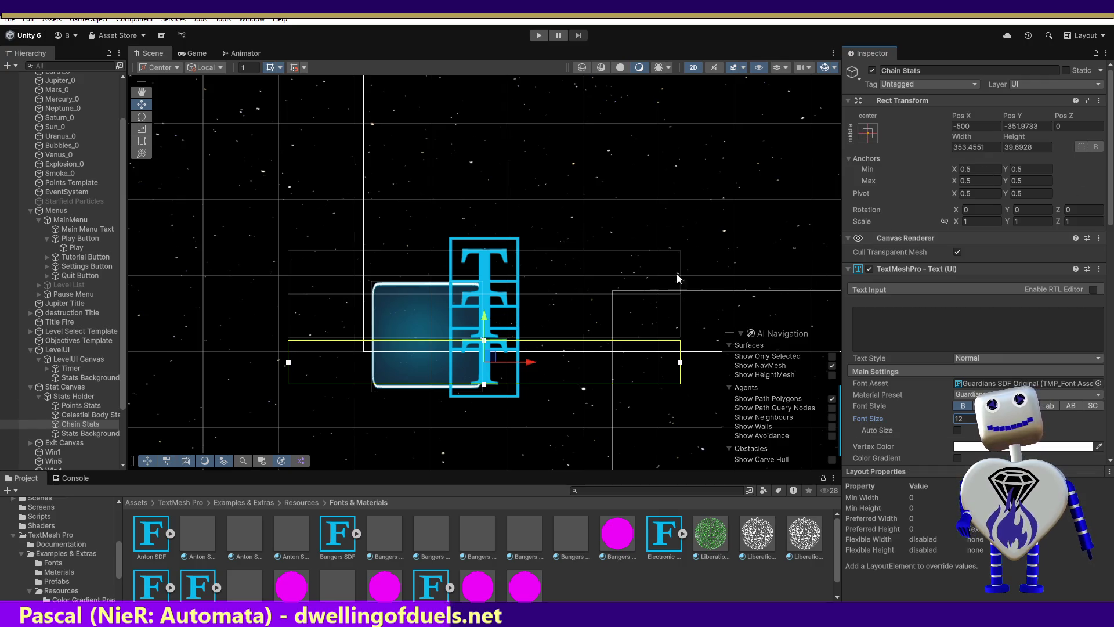
pyautogui.click(539, 36)
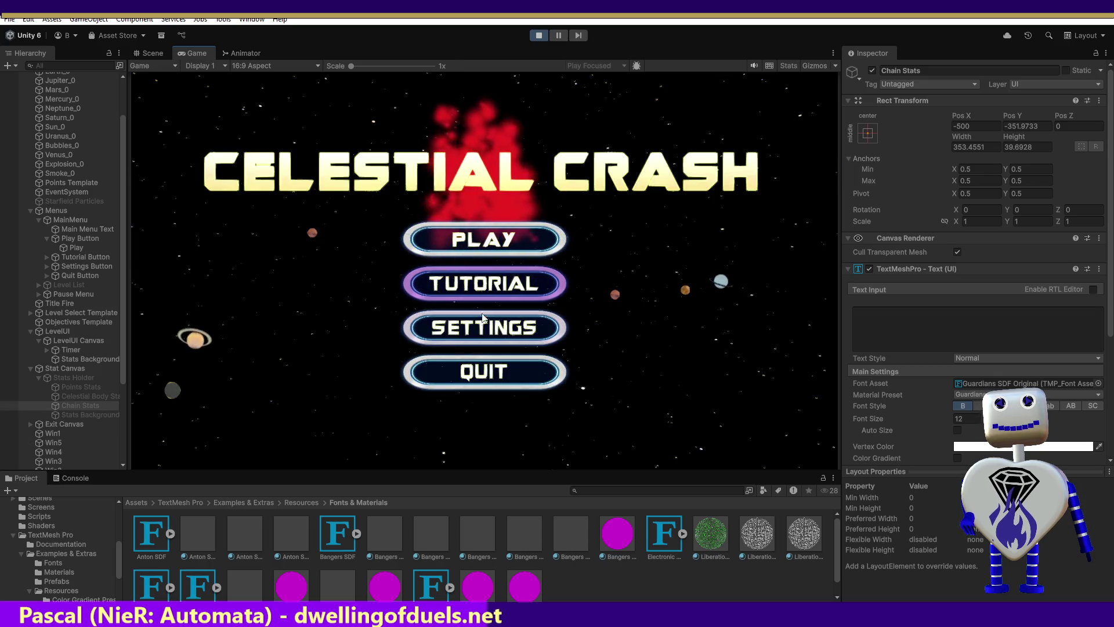
# Step: Enter the Skill Challenge level in-game, then switch back to the Scene view with the stat texts
pyautogui.click(486, 255)
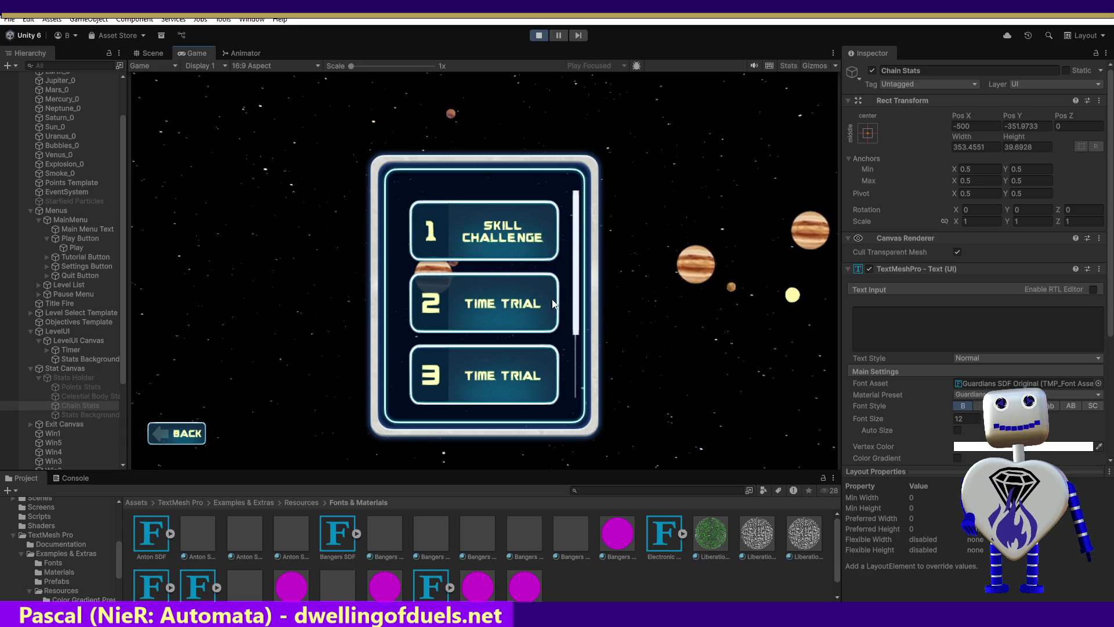
pyautogui.scroll(-2, 594, 313)
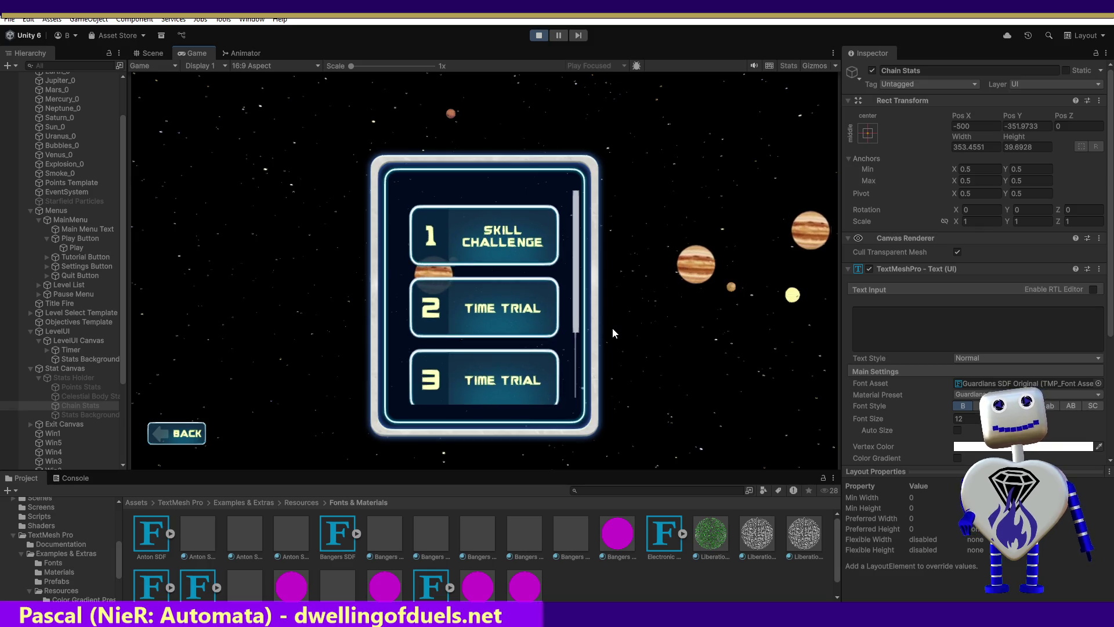
pyautogui.click(483, 219)
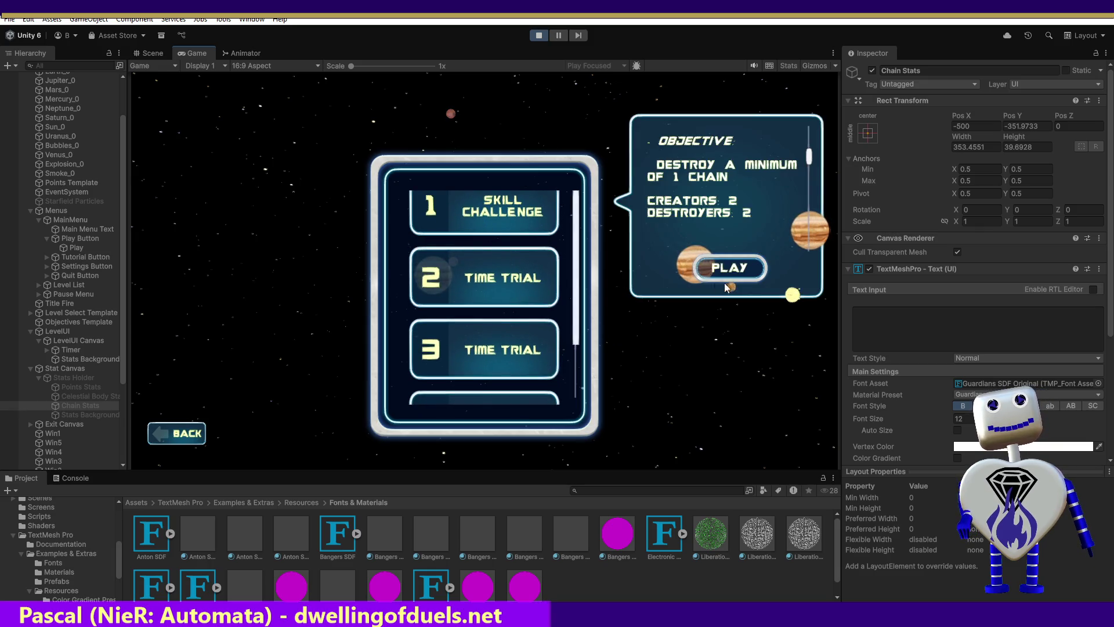
pyautogui.click(747, 271)
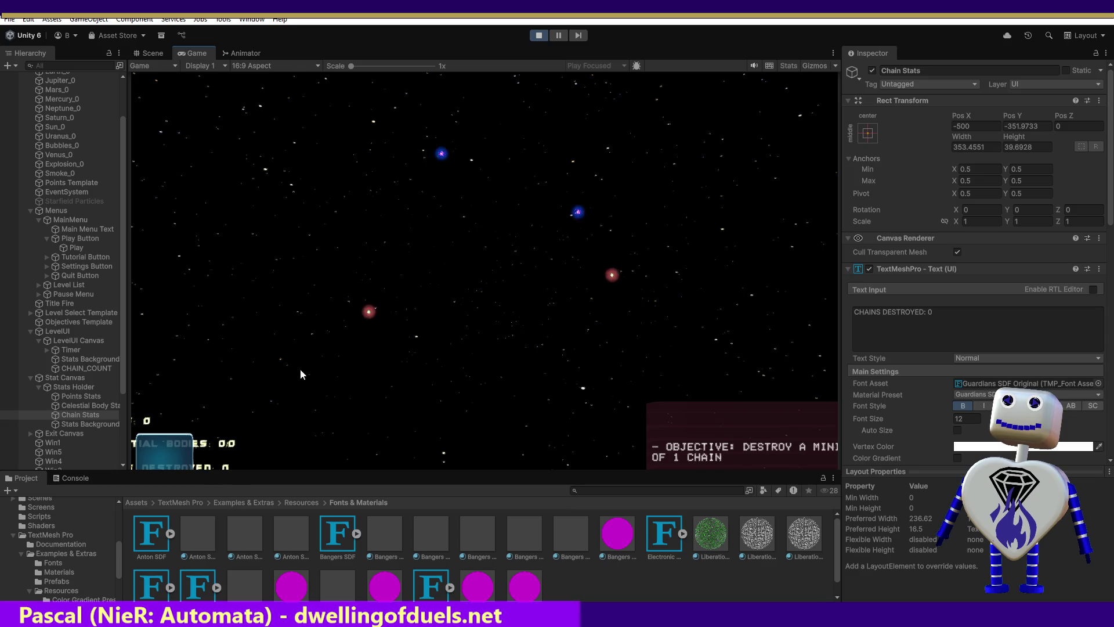
pyautogui.click(147, 52)
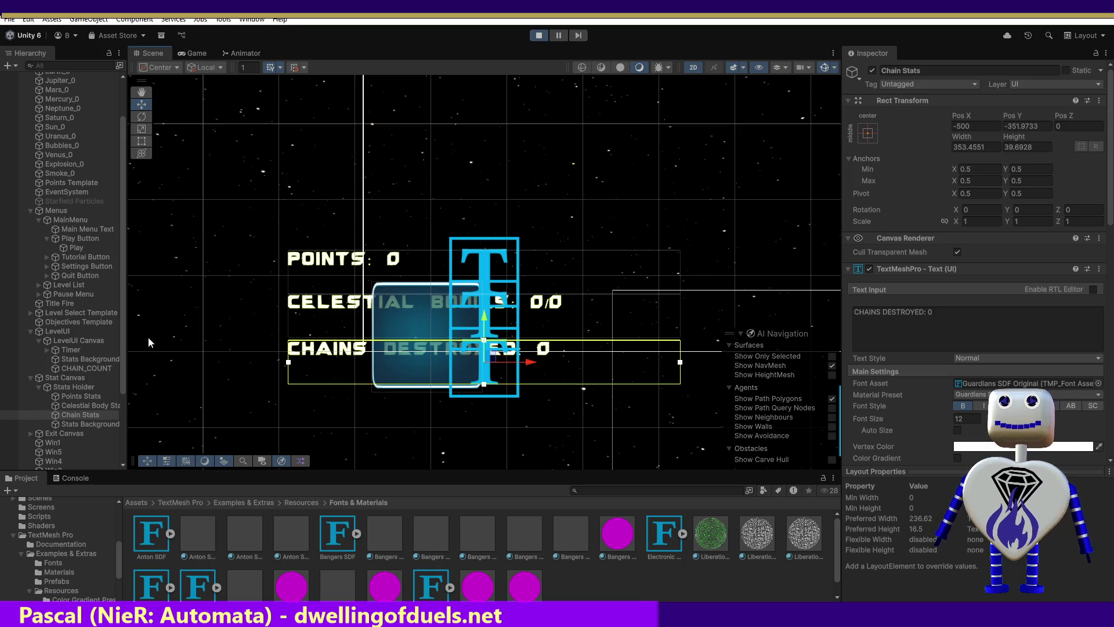
# Step: Raise Stats Background to Pos Y -300.8 and trial scales of 2, then reset to 1
pyautogui.click(84, 423)
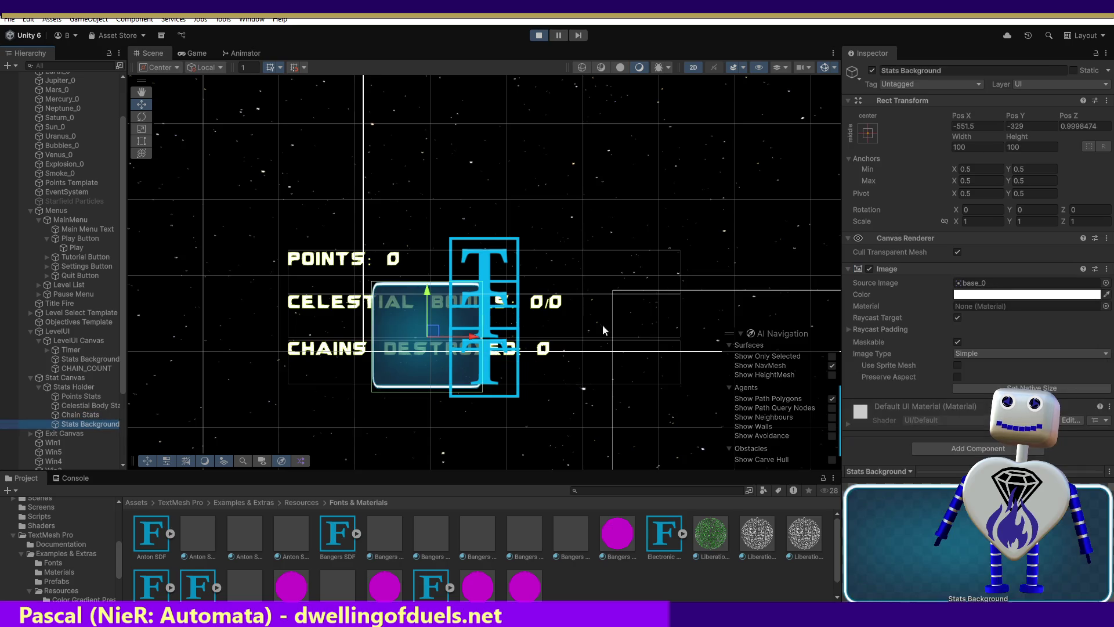
pyautogui.moveTo(427, 295); pyautogui.dragTo(429, 259)
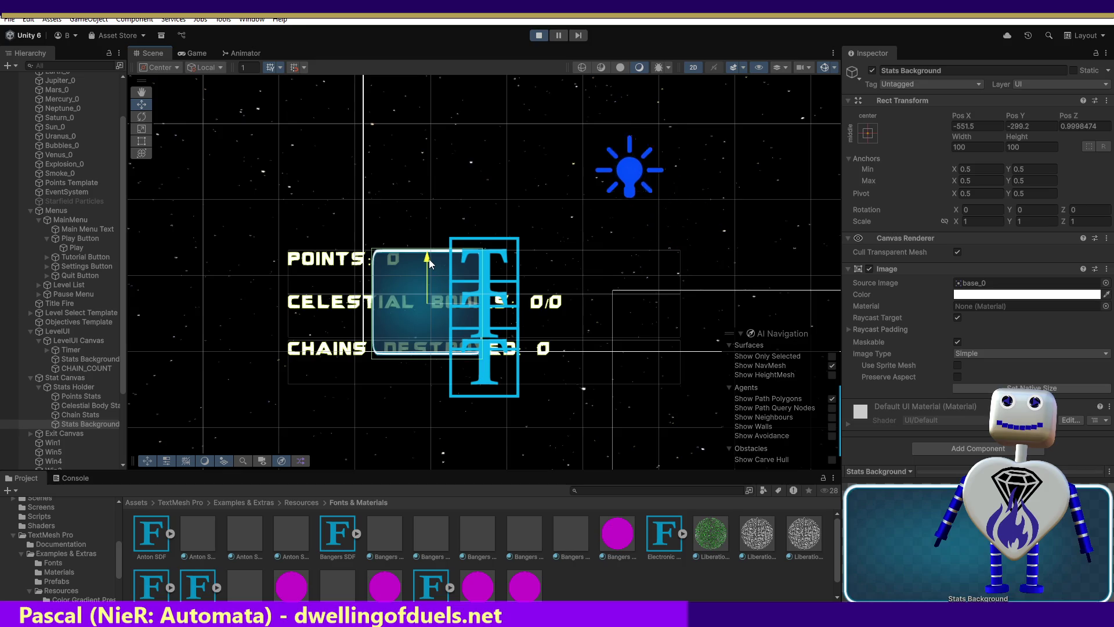
pyautogui.click(963, 221)
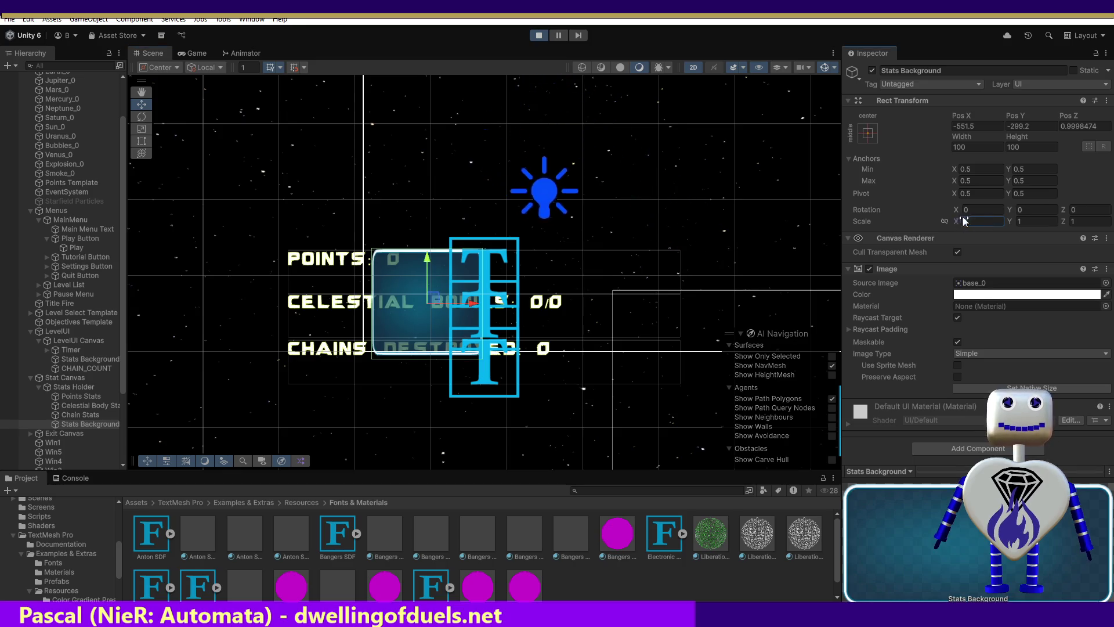
pyautogui.write('2')
pyautogui.press('Tab')
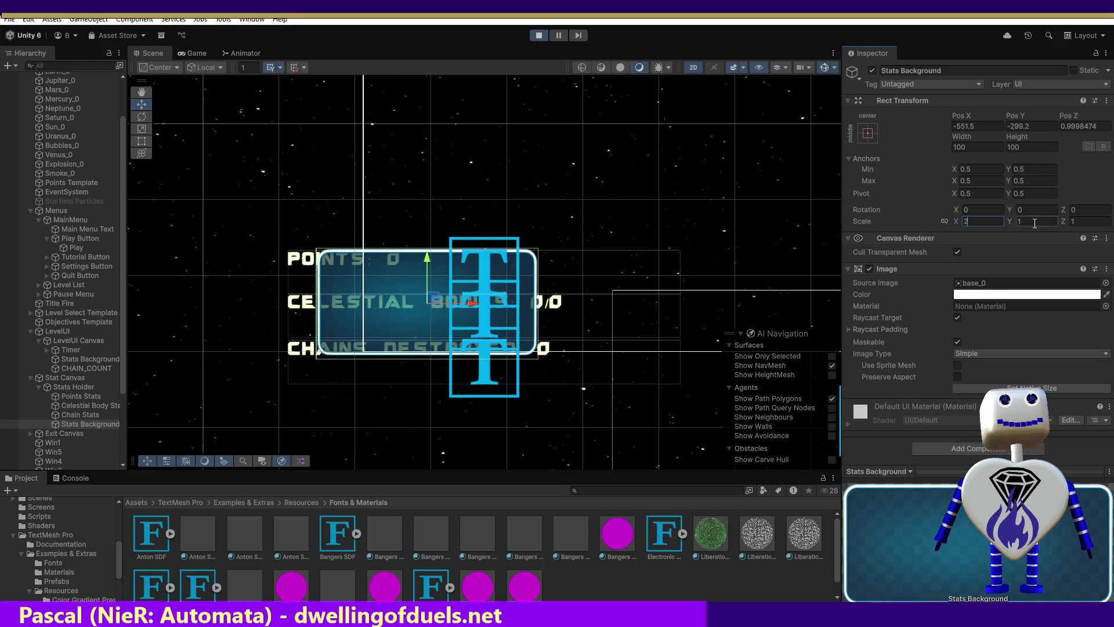
pyautogui.write('2')
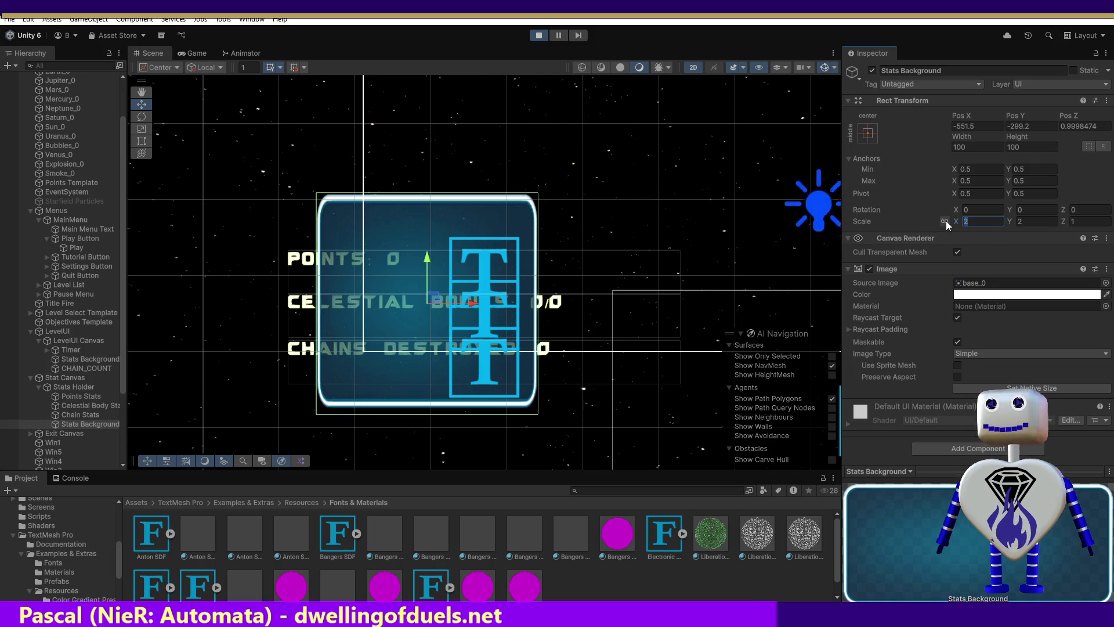
pyautogui.write('1')
pyautogui.click(1042, 221)
pyautogui.write('1')
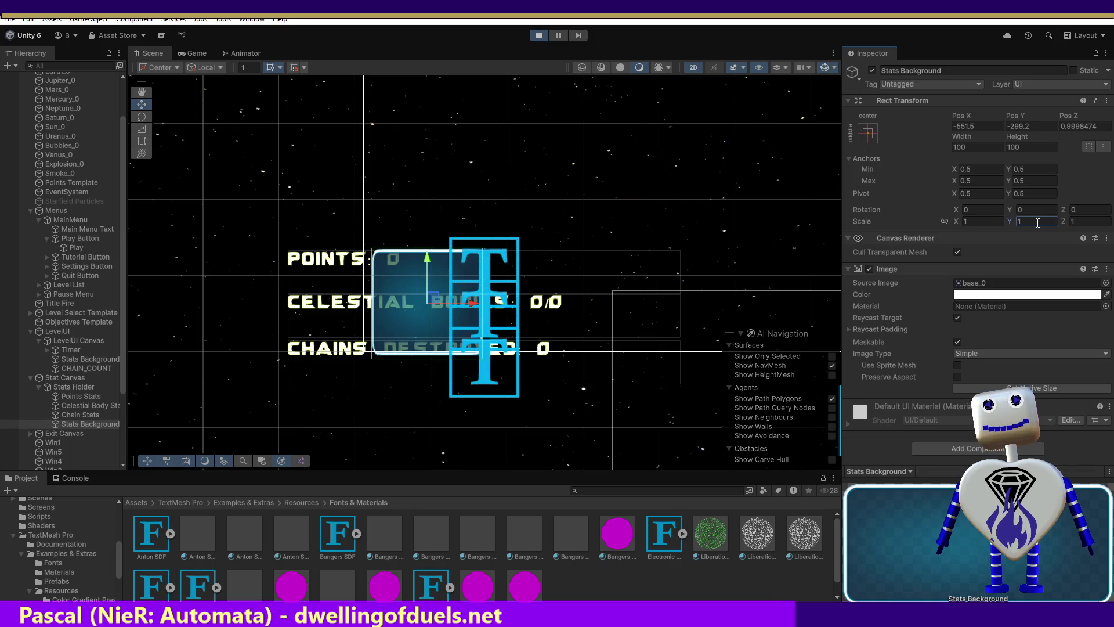
# Step: Scale Stats Background to 3 × 1.25, nudge it right, and bring up the info screen mockup
pyautogui.click(985, 224)
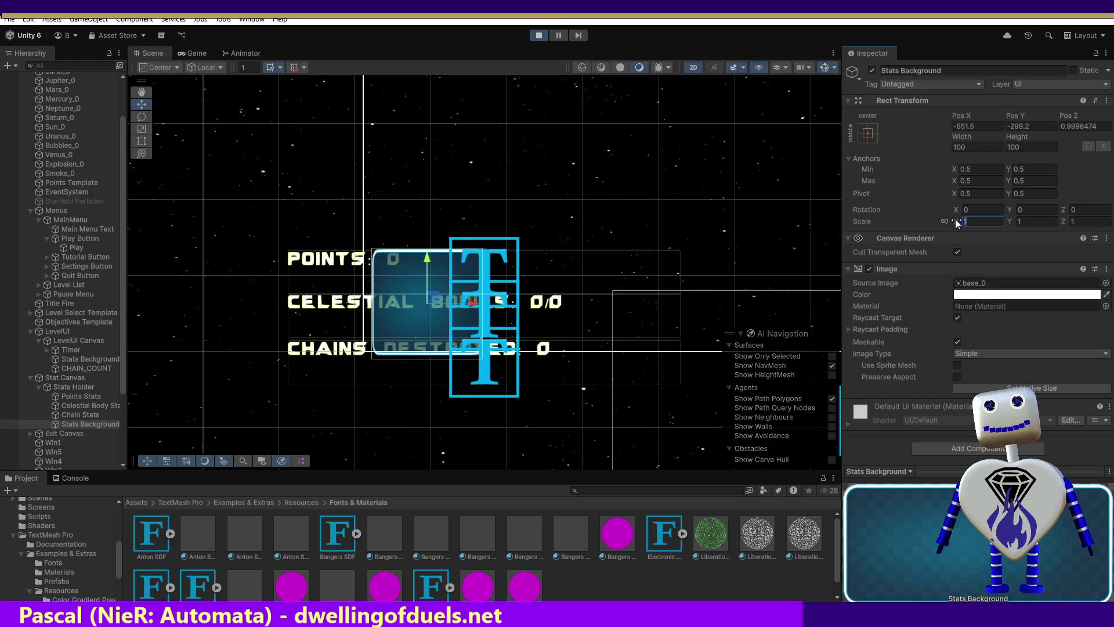
pyautogui.write('3')
pyautogui.press('Tab')
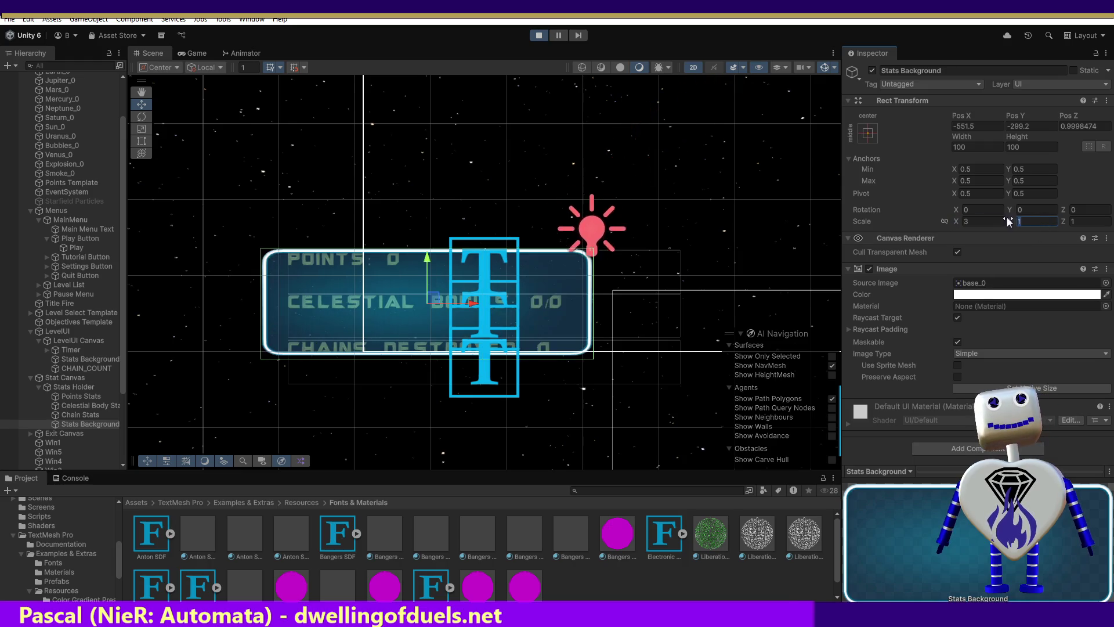
pyautogui.write('3')
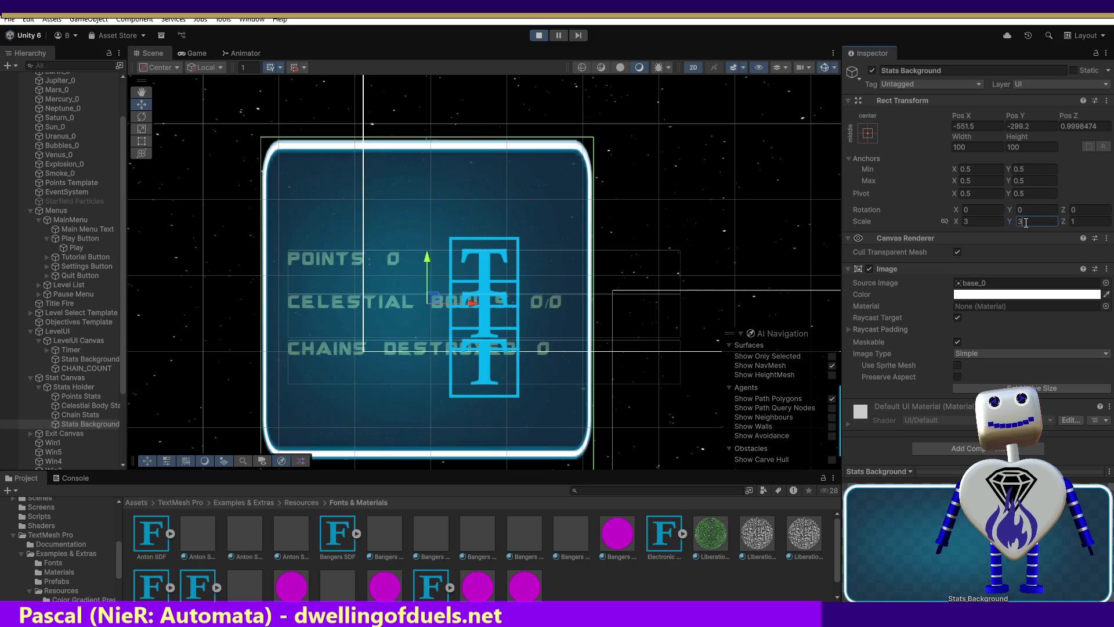
pyautogui.press('BackSpace')
pyautogui.write('1')
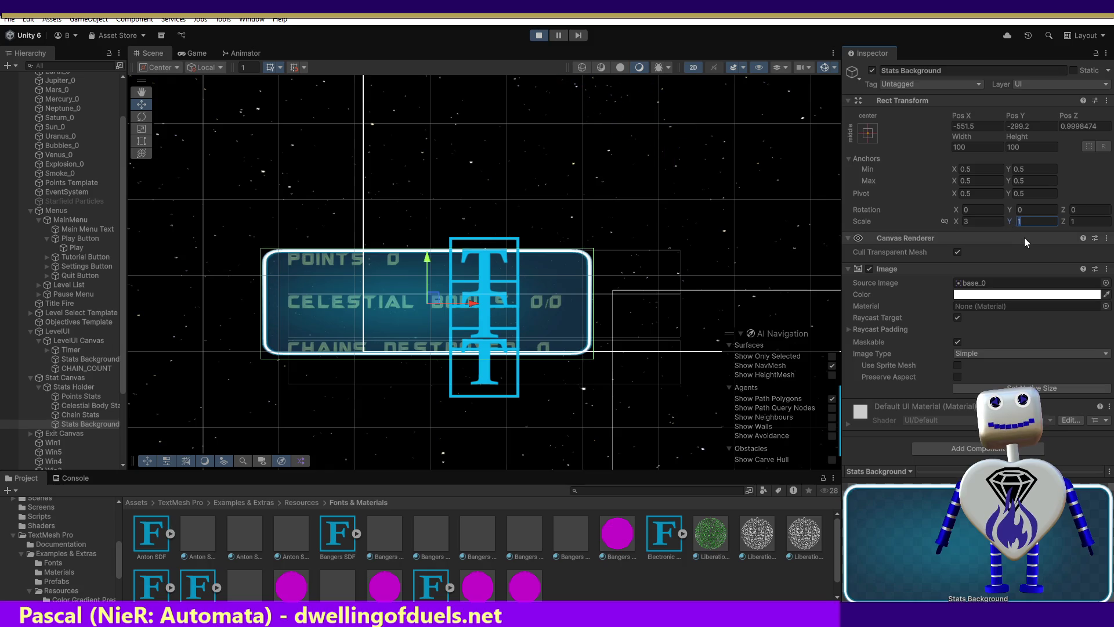
pyautogui.write('.25')
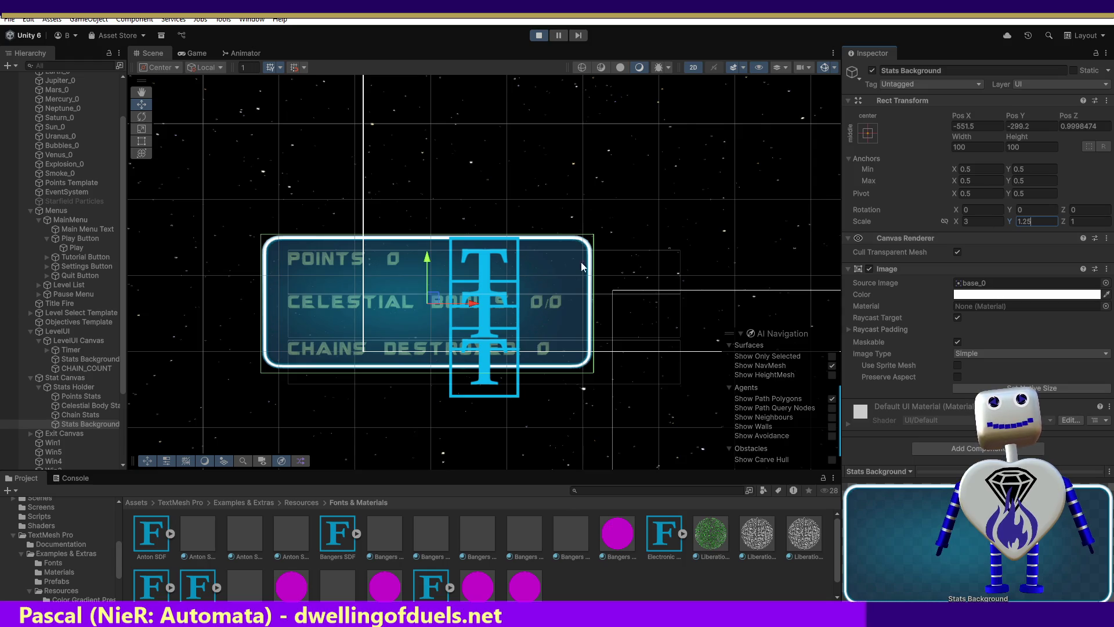
pyautogui.moveTo(475, 304); pyautogui.dragTo(484, 304)
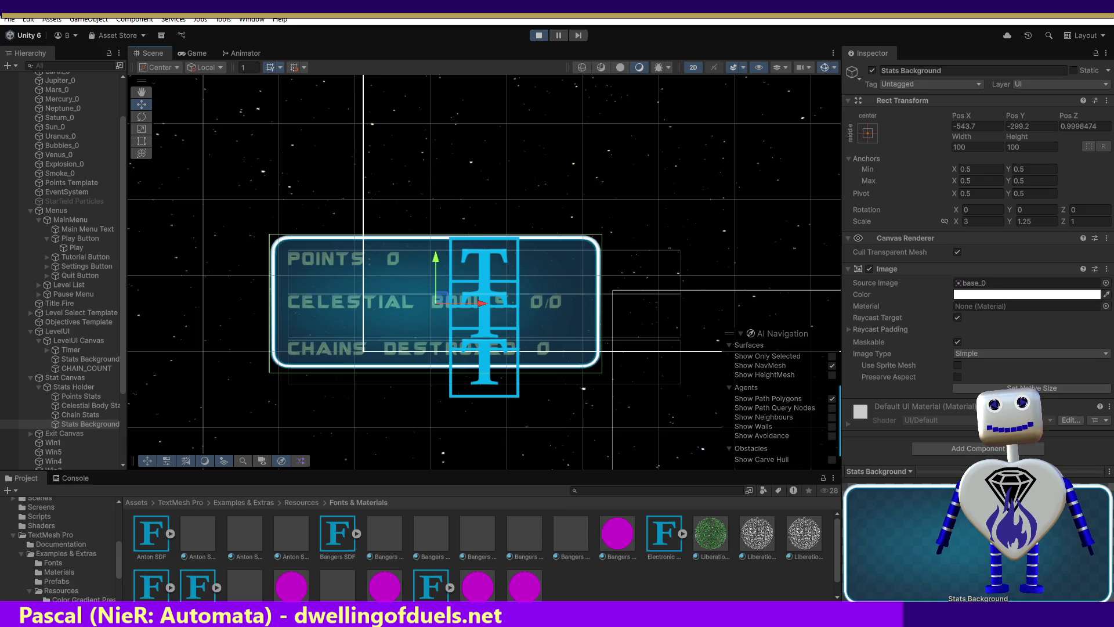
pyautogui.hotkey('alt', 'Tab')
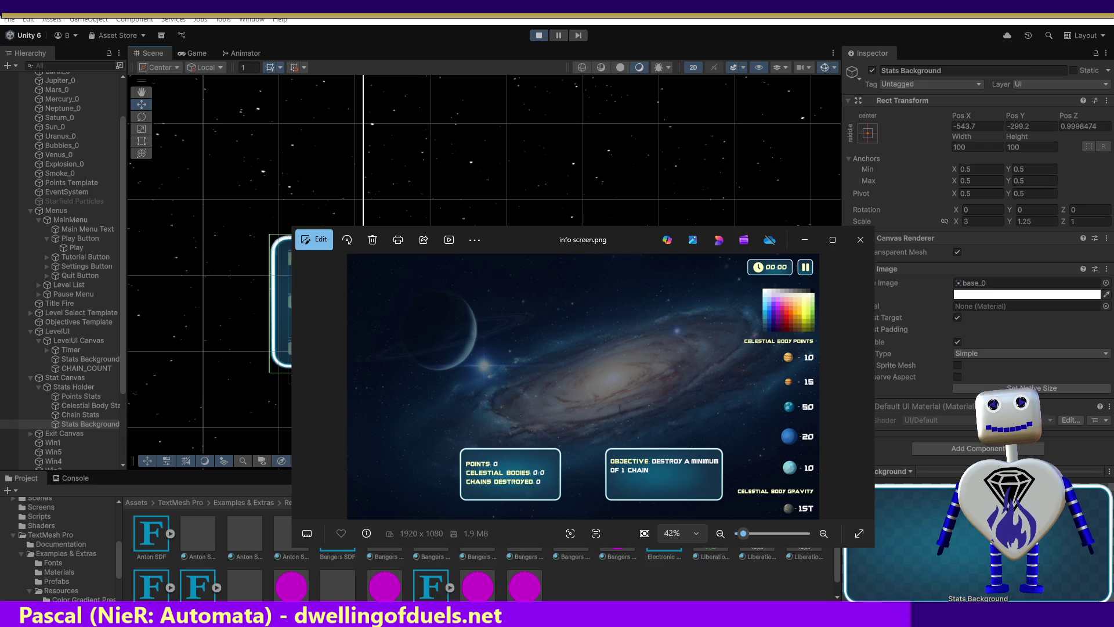
# Step: Rescale Stats Background to 3 × 2, lower it to Pos Y -318.6, and compare with the mockup
pyautogui.hotkey('alt', 'Tab')
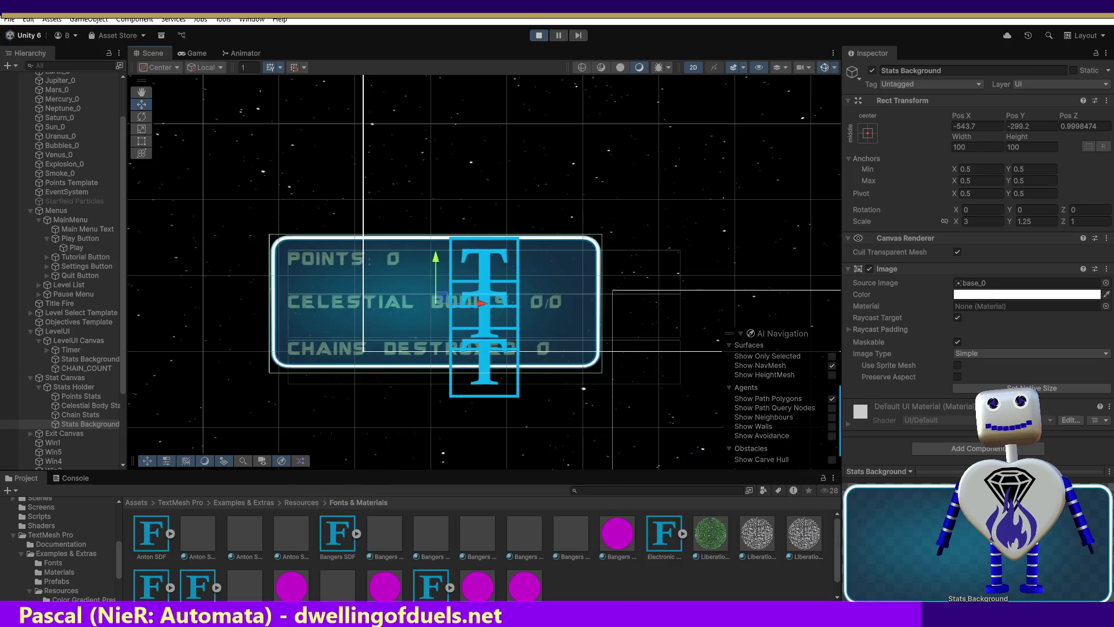
pyautogui.click(980, 221)
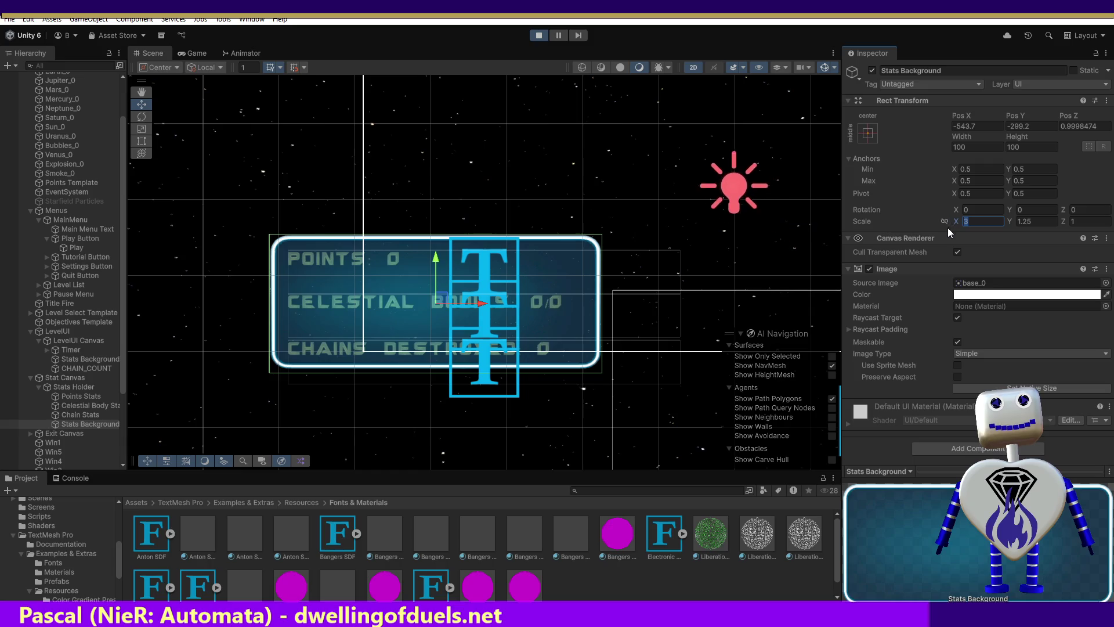
pyautogui.write('4')
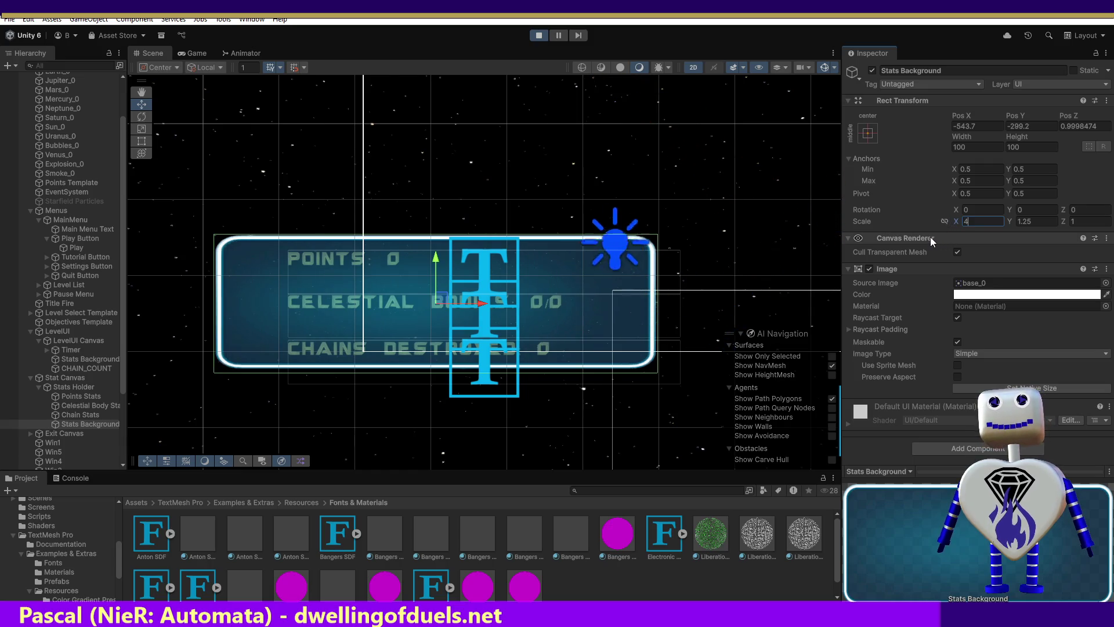
pyautogui.press('BackSpace')
pyautogui.write('3')
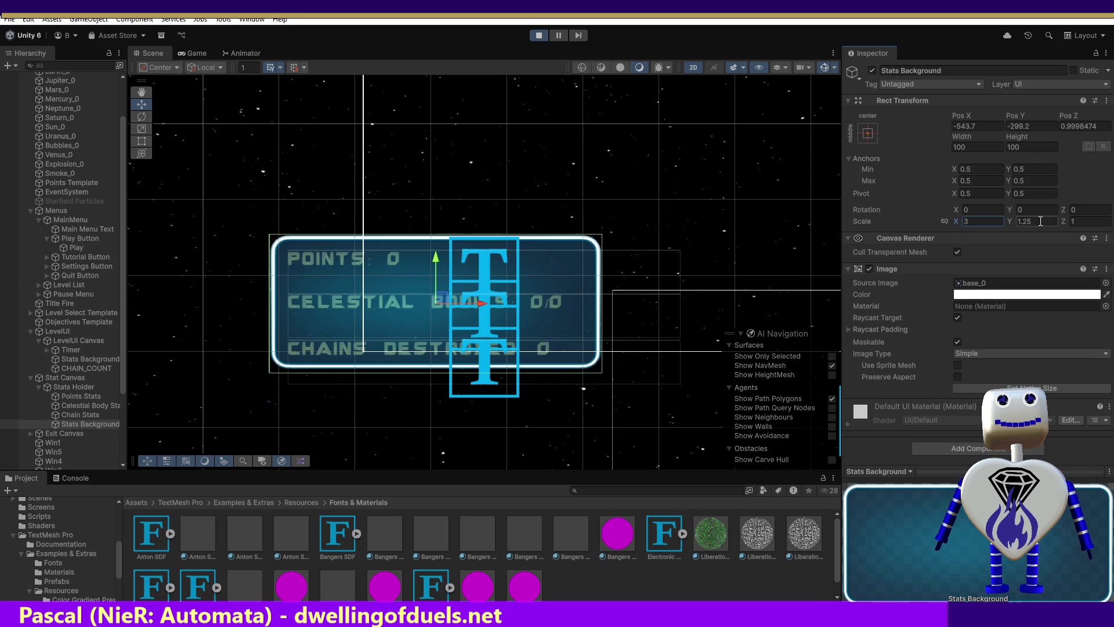
pyautogui.write('2')
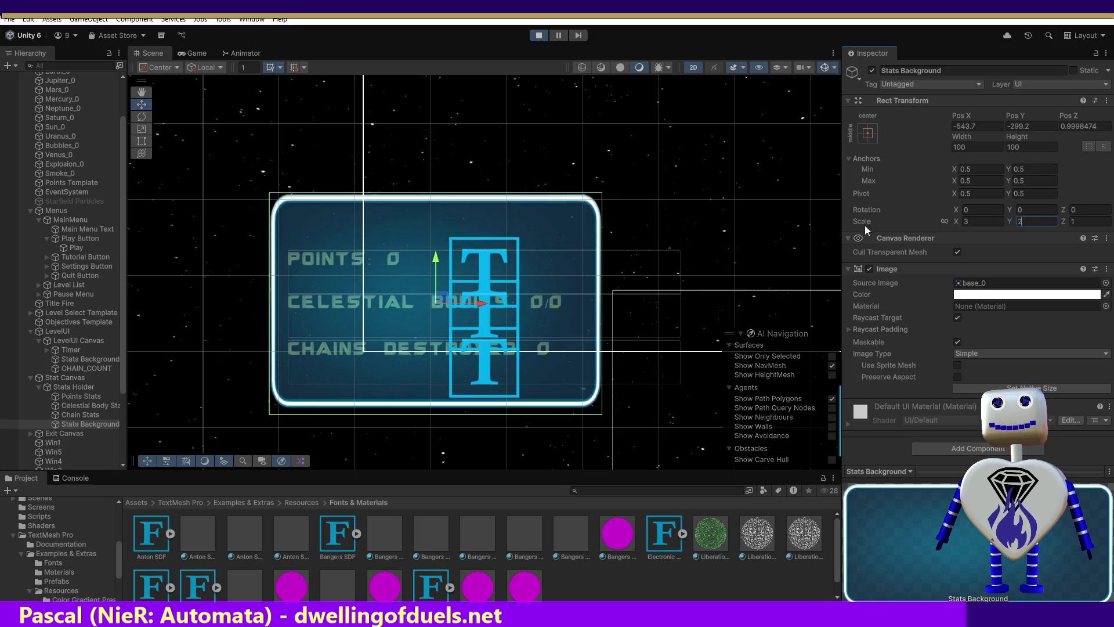
pyautogui.moveTo(437, 259); pyautogui.dragTo(436, 282)
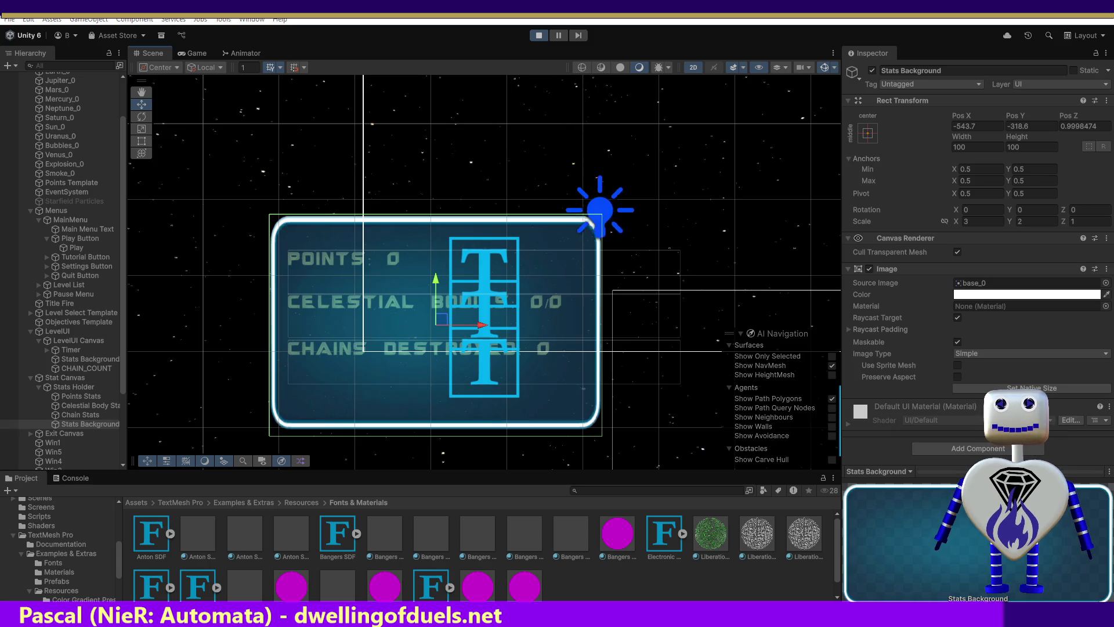
pyautogui.hotkey('alt', 'Tab')
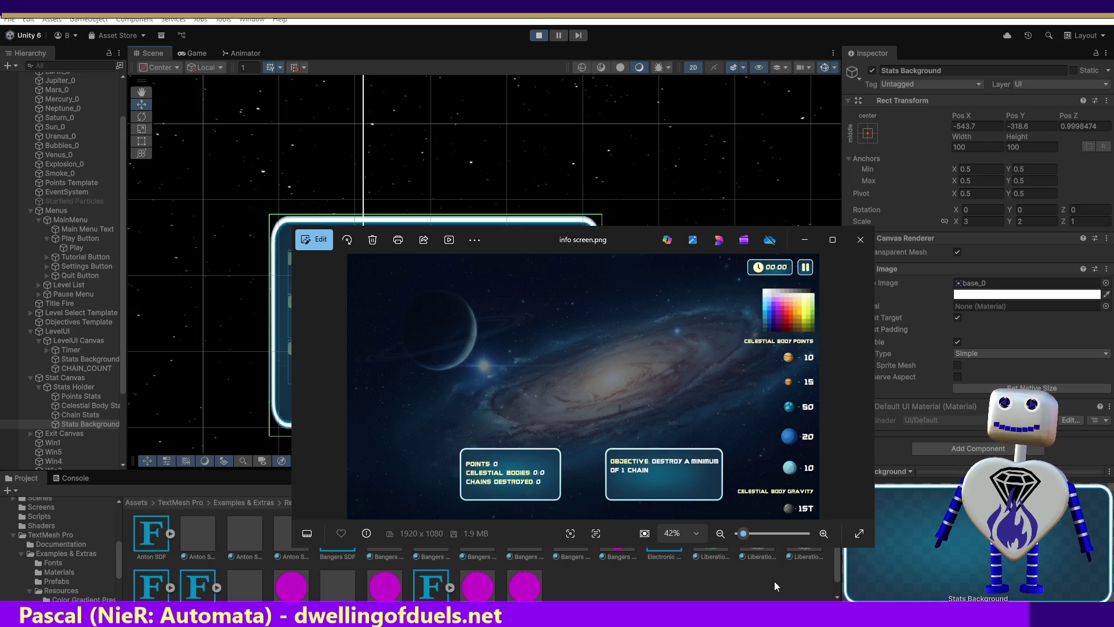
pyautogui.click(858, 239)
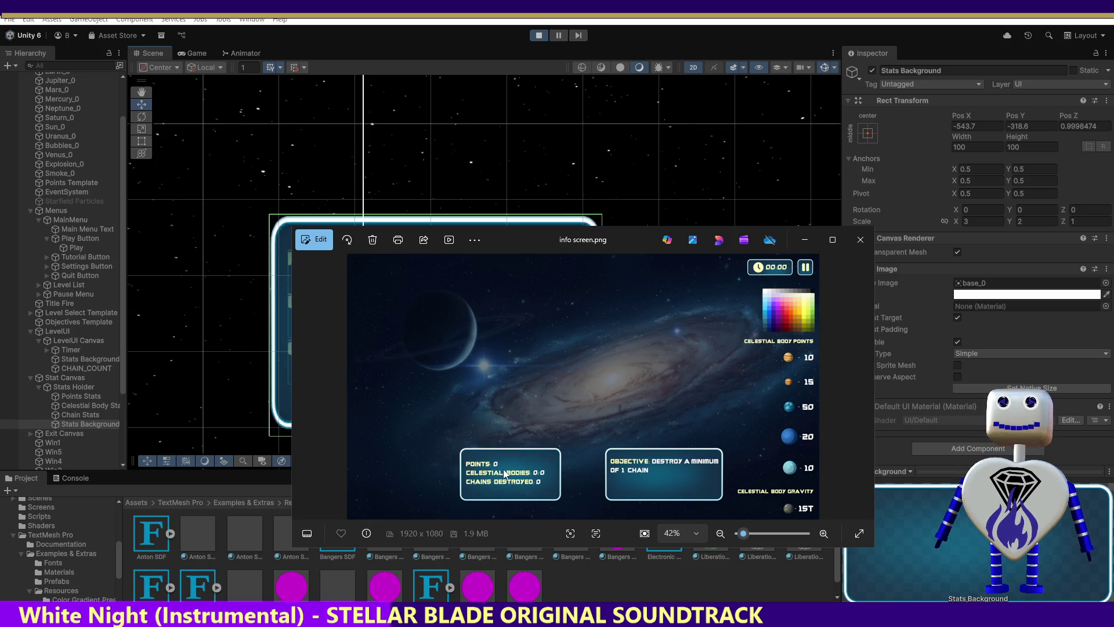
pyautogui.click(806, 240)
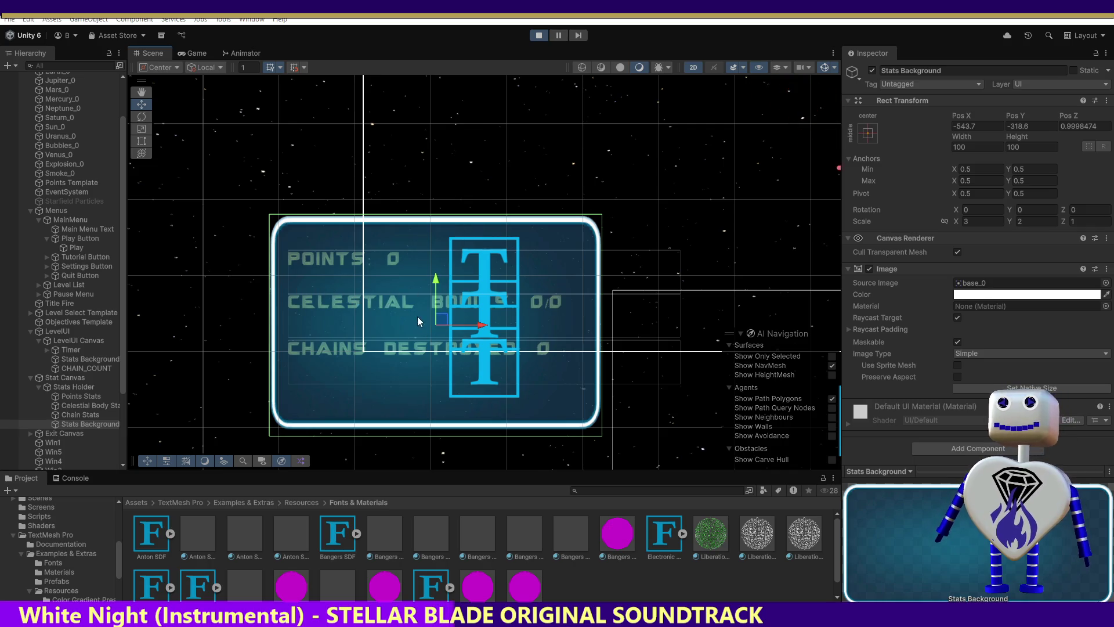
# Step: Stop the game and nudge the Points Stats text slightly down
pyautogui.click(539, 36)
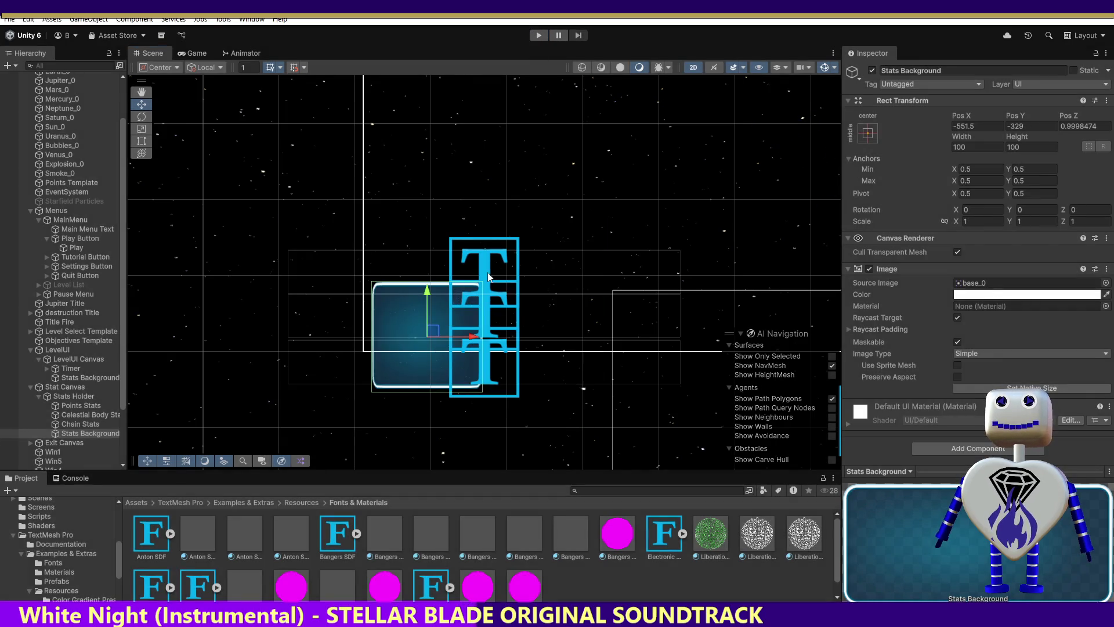
pyautogui.click(491, 274)
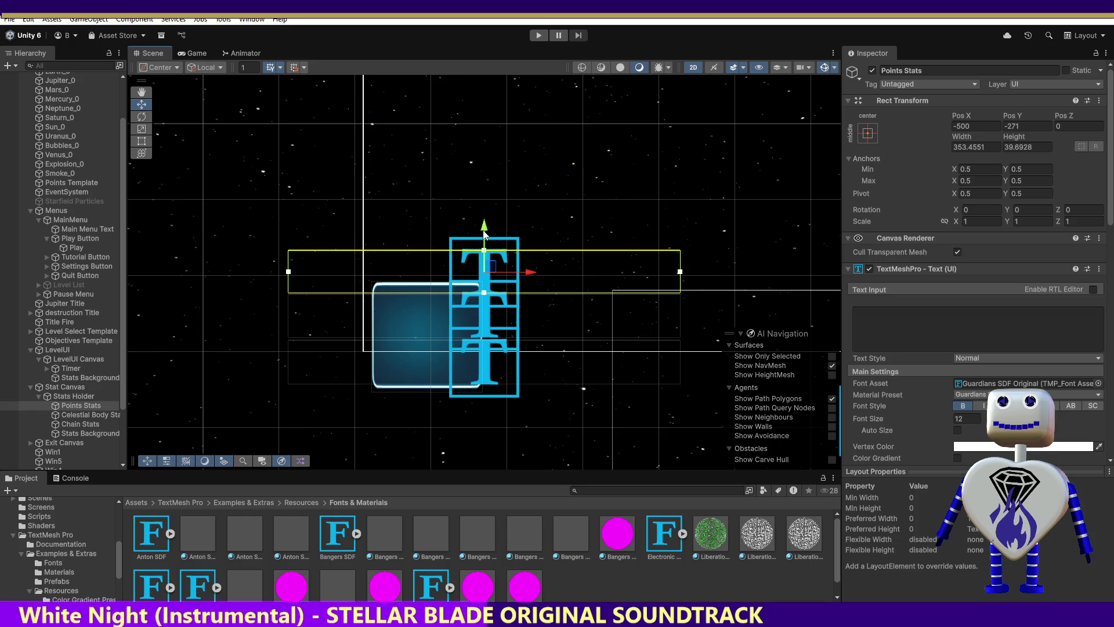
pyautogui.moveTo(485, 231); pyautogui.dragTo(484, 235)
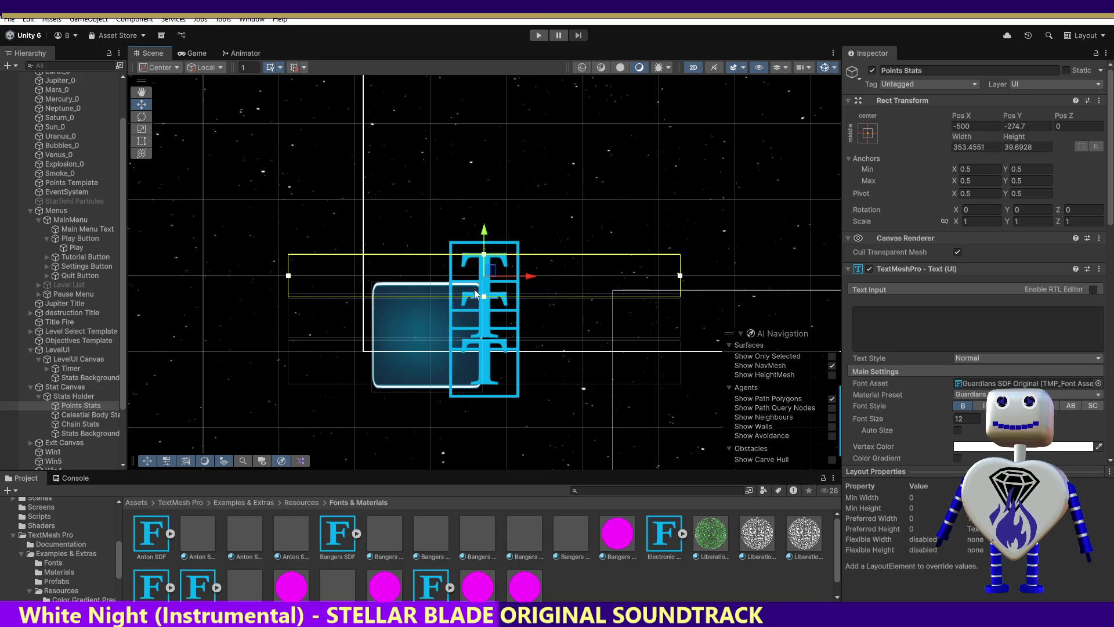
pyautogui.click(485, 324)
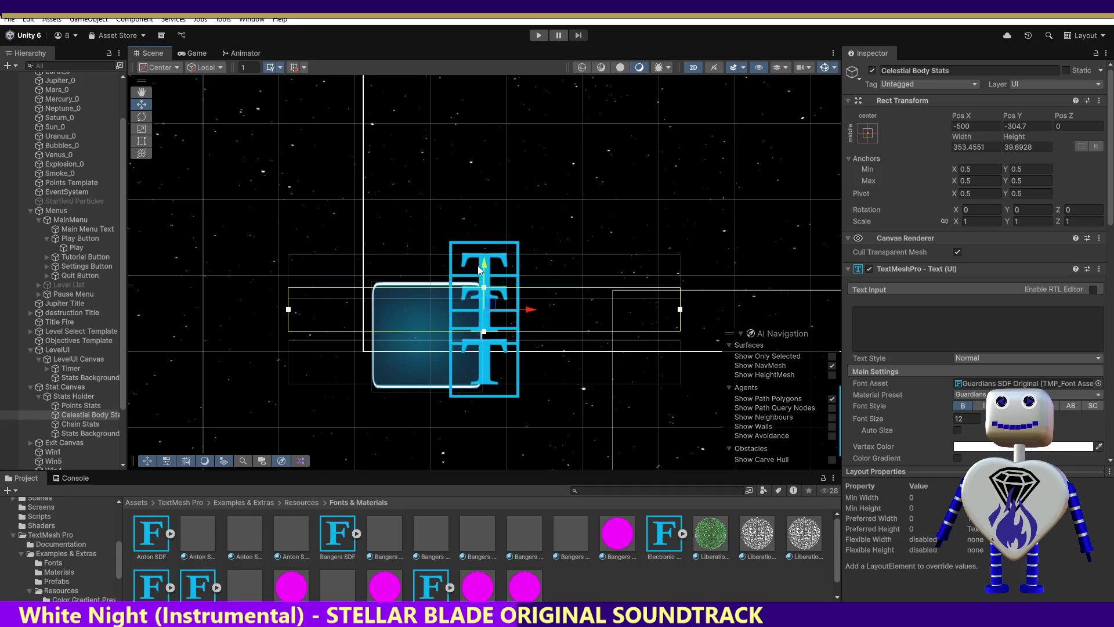
pyautogui.click(482, 268)
pyautogui.click(474, 306)
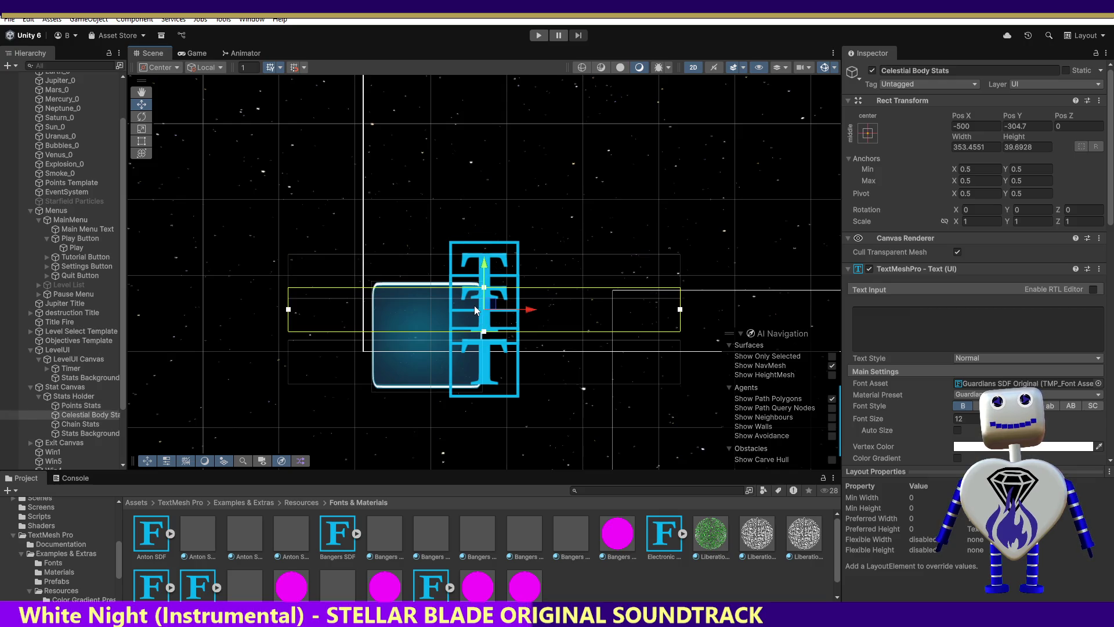
# Step: Raise the Chain Stats text to Pos Y -342.6 and start the game again
pyautogui.click(481, 368)
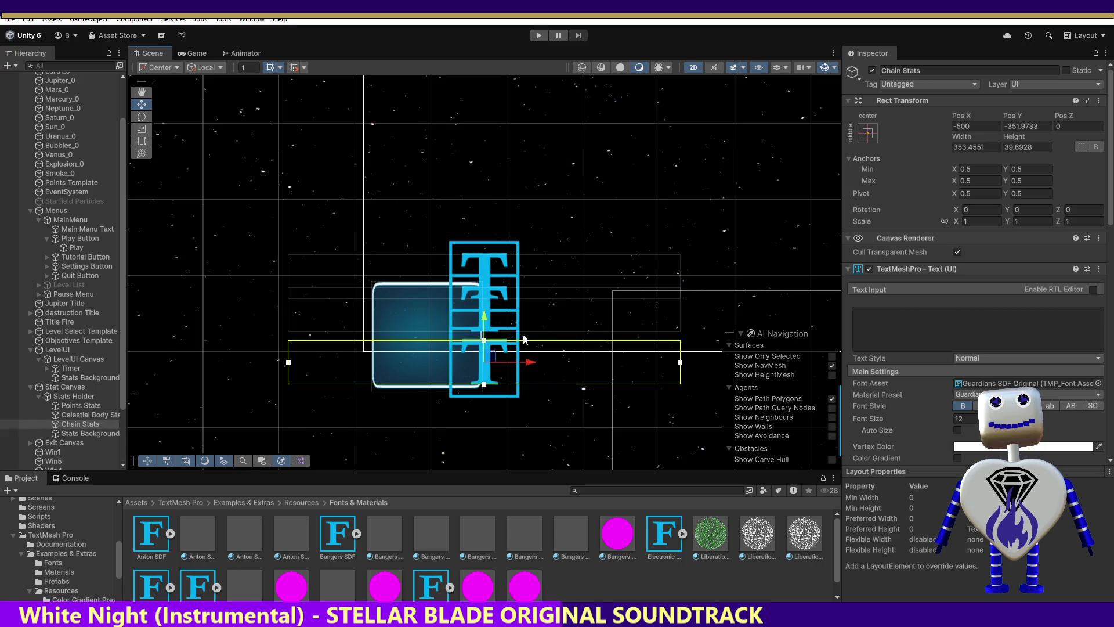
pyautogui.moveTo(485, 318)
pyautogui.mouseDown()
pyautogui.moveTo(487, 295)
pyautogui.moveTo(487, 305)
pyautogui.mouseUp()
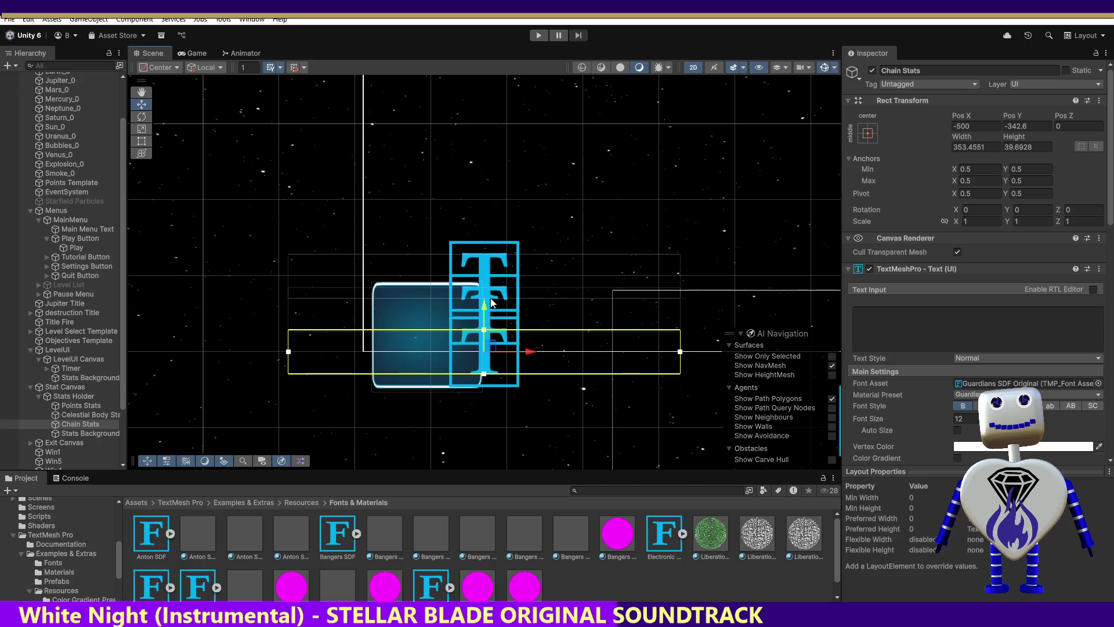
pyautogui.click(538, 35)
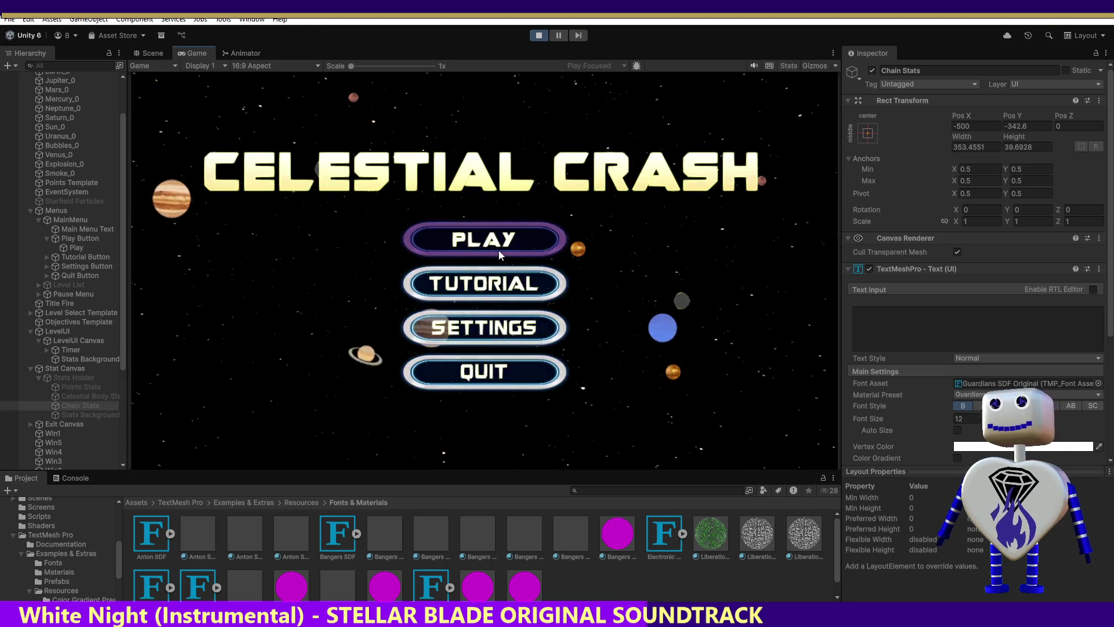
# Step: Launch the Skill Challenge level from the main menu, then view the stats panel in the Scene view
pyautogui.click(492, 241)
pyautogui.click(489, 242)
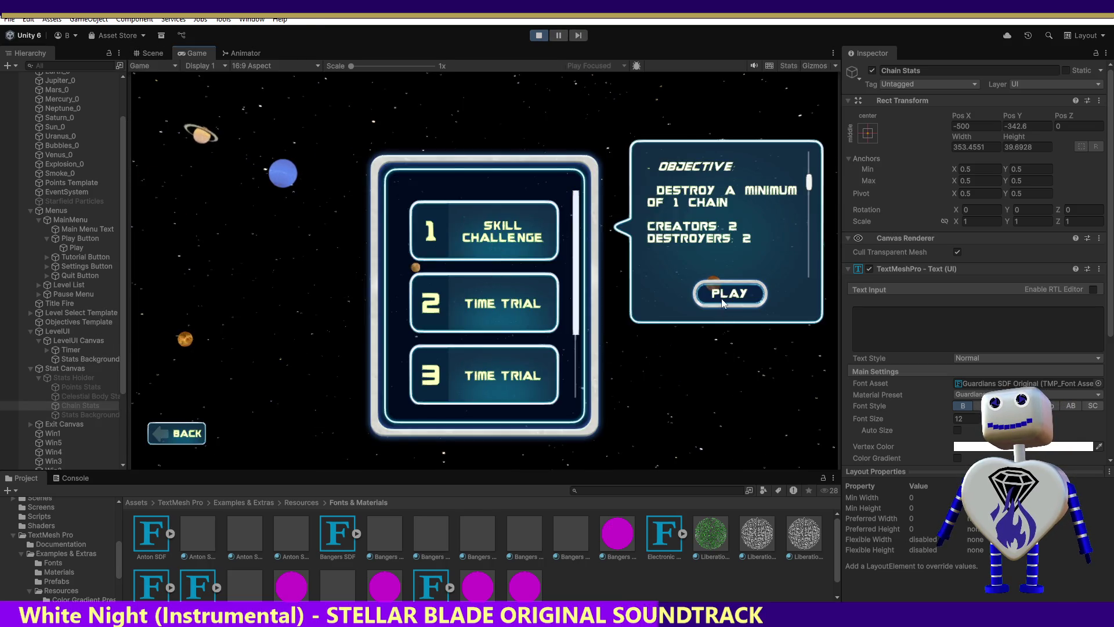
pyautogui.click(719, 292)
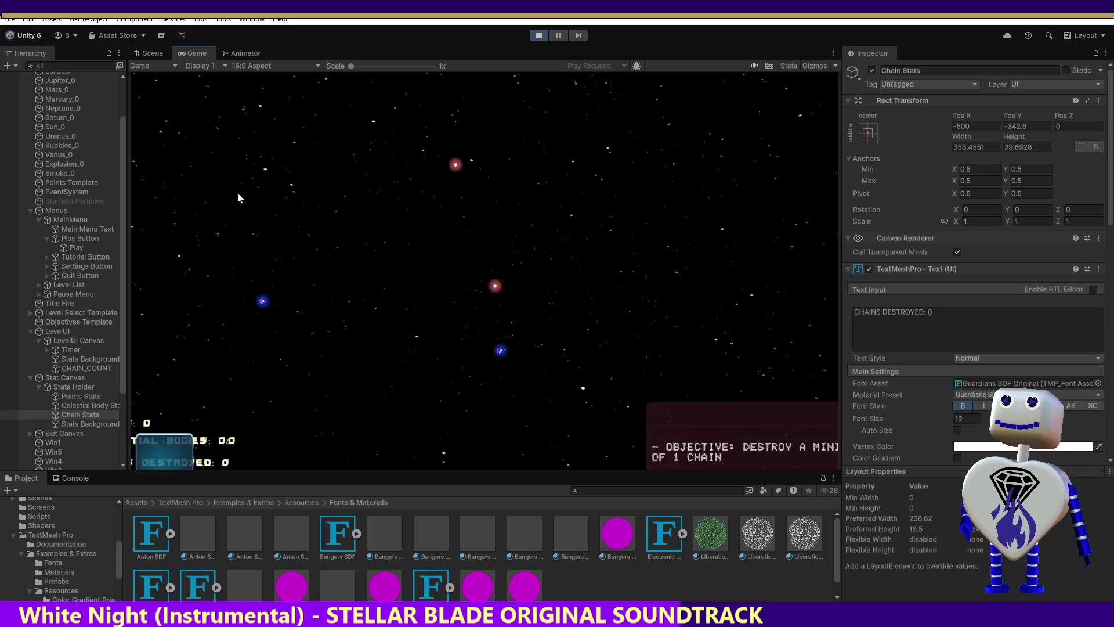
pyautogui.click(152, 54)
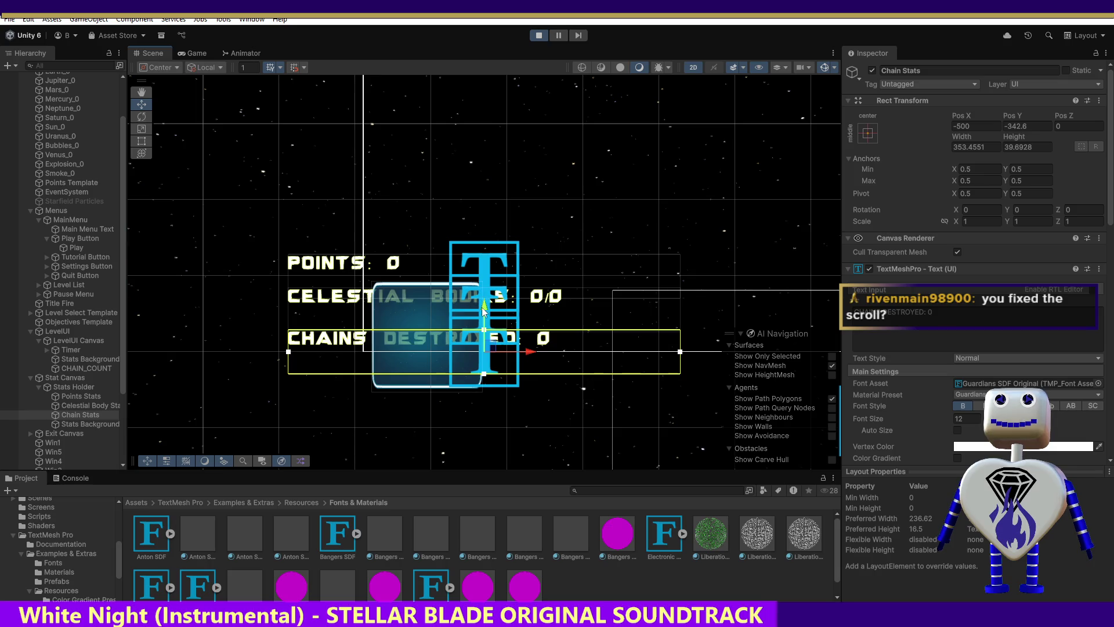
# Step: Raise Chain Stats to Pos Y -333.7, keep that value after stopping play, and rerun the game
pyautogui.moveTo(484, 311); pyautogui.dragTo(483, 299)
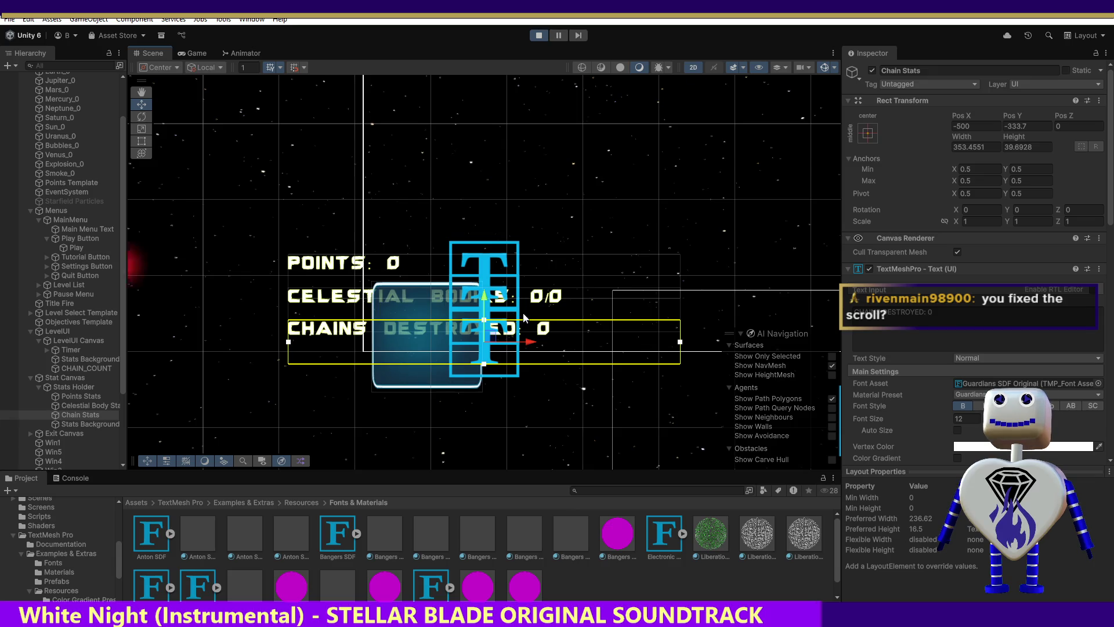
pyautogui.click(1039, 126)
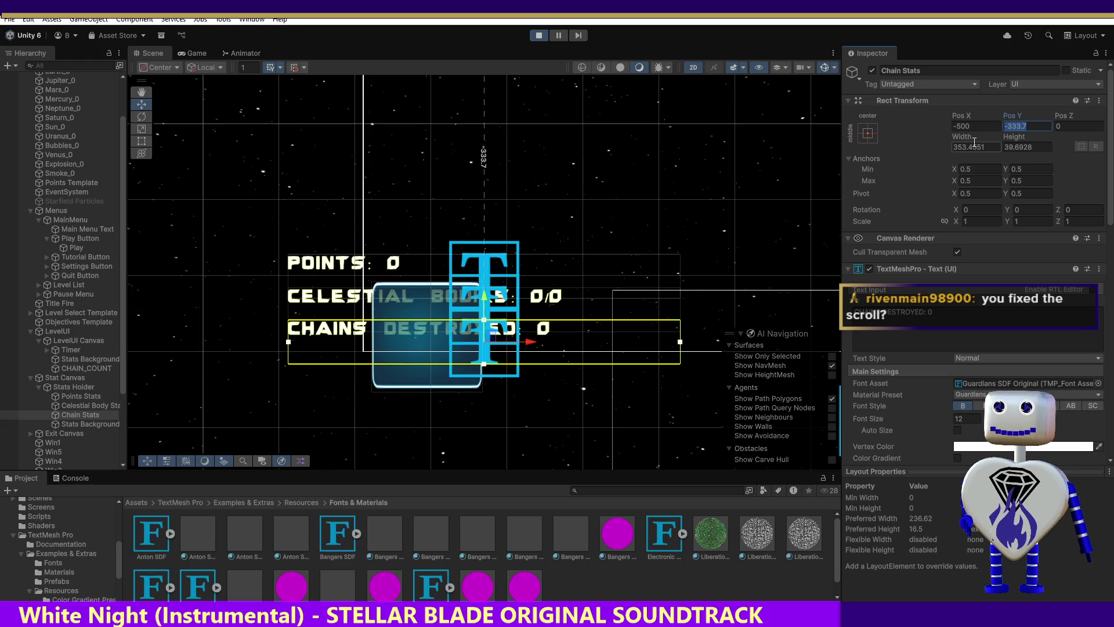
pyautogui.click(539, 35)
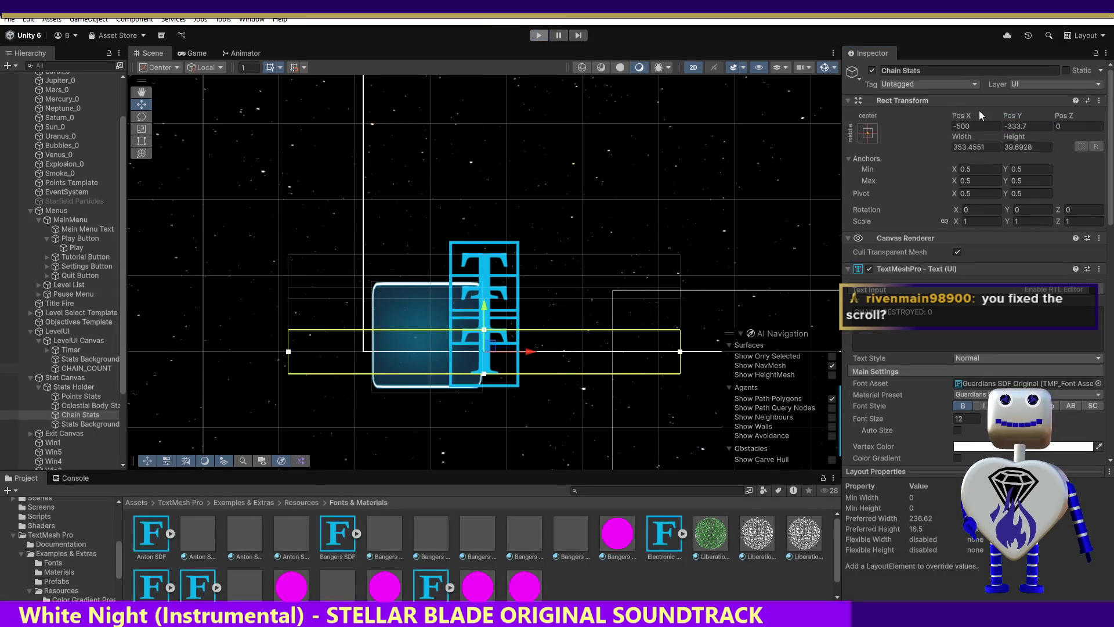
pyautogui.click(1037, 127)
pyautogui.write('-333.7')
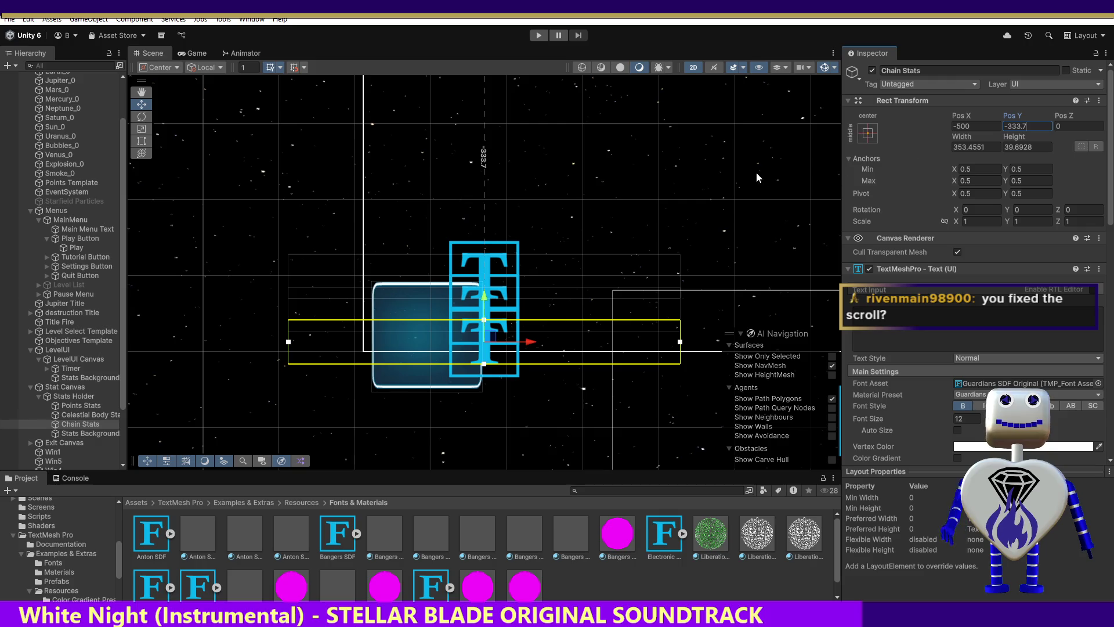
pyautogui.click(539, 35)
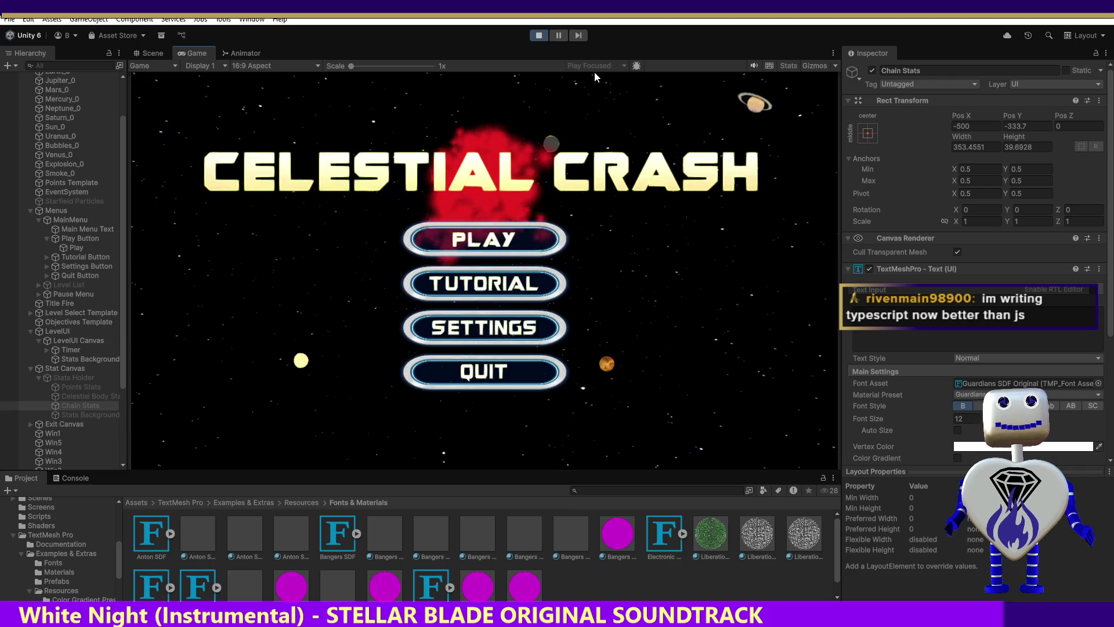
# Step: Start the Skill Challenge level again and return to the Scene view to check the stats panel
pyautogui.click(473, 243)
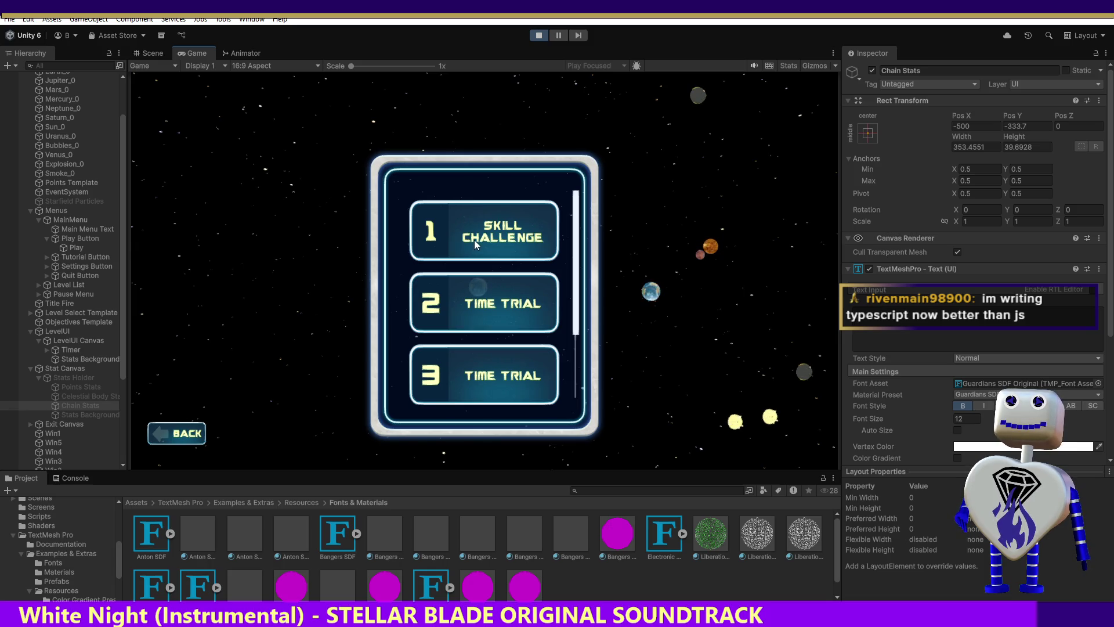
pyautogui.click(478, 238)
pyautogui.click(728, 296)
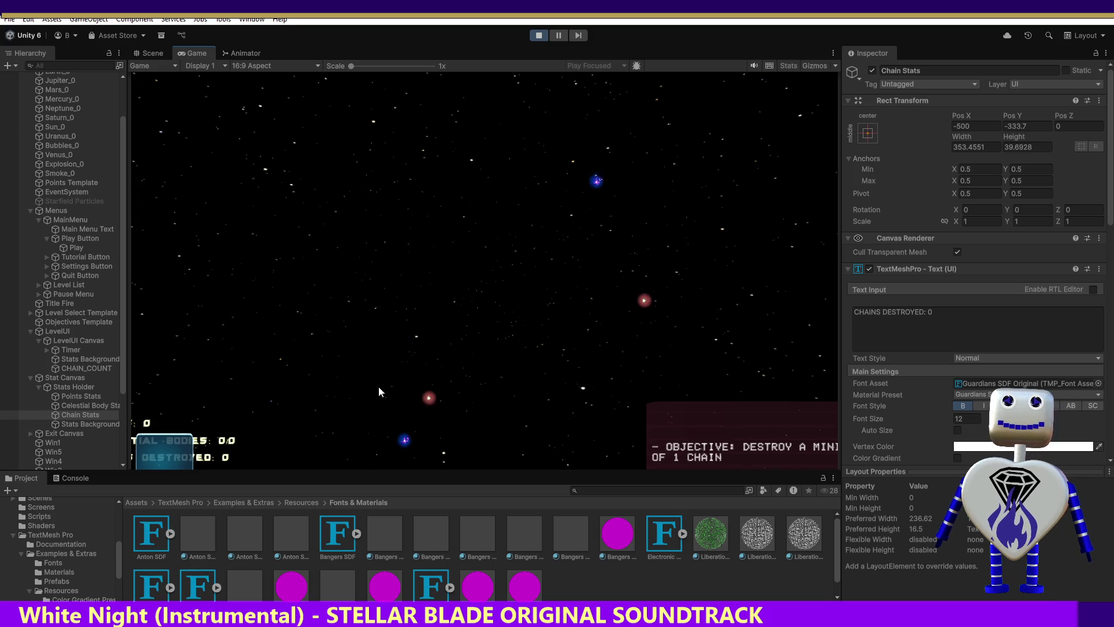
pyautogui.click(153, 53)
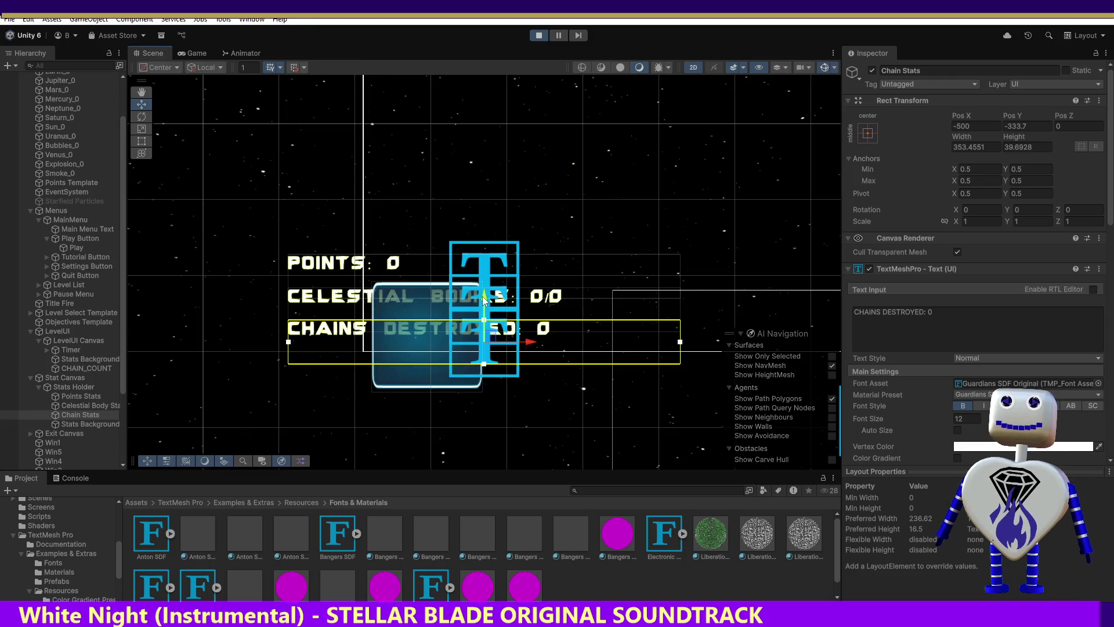
# Step: Undo the stray chain line move, raise Stats Background to Pos Y -291.9, and set Scale X to 2
pyautogui.moveTo(483, 298); pyautogui.dragTo(486, 285)
pyautogui.hotkey('ctrl', 'z')
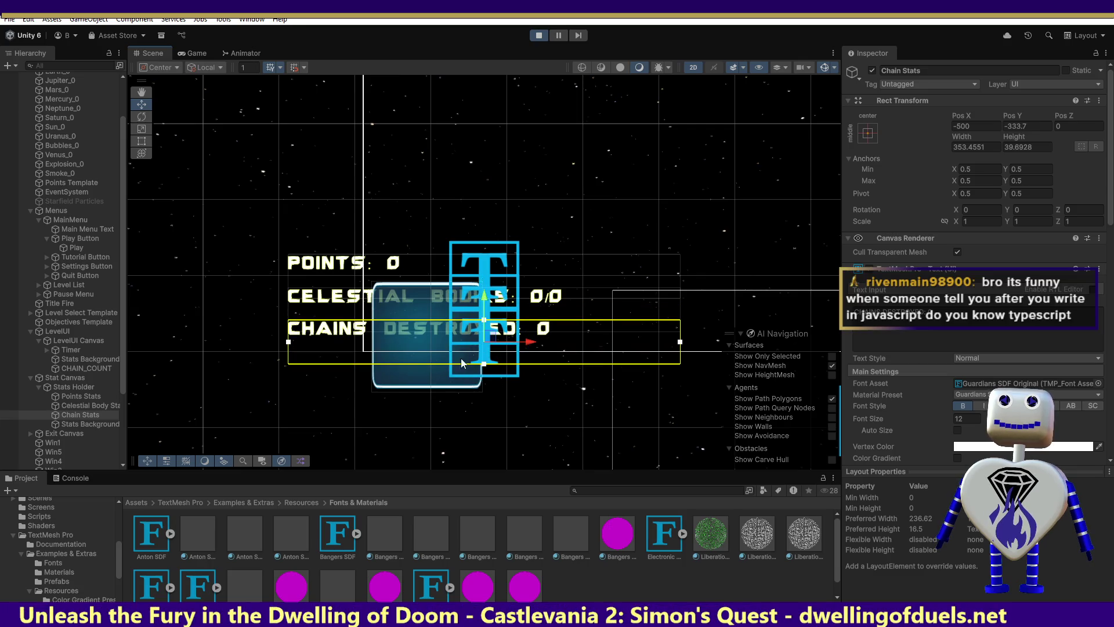
pyautogui.click(92, 424)
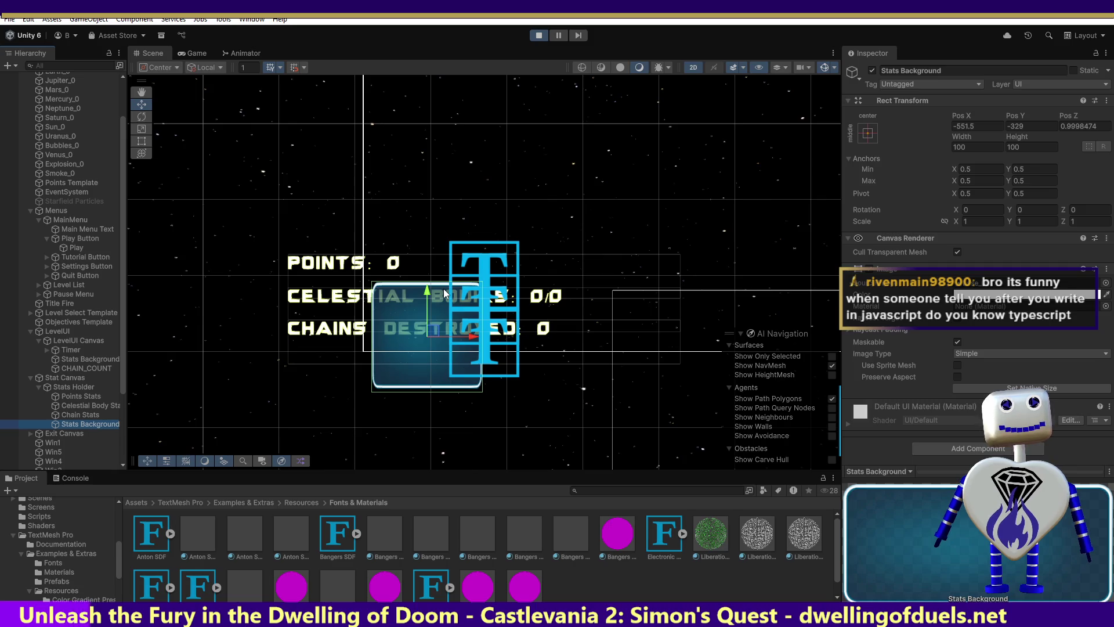
pyautogui.moveTo(428, 291); pyautogui.dragTo(437, 258)
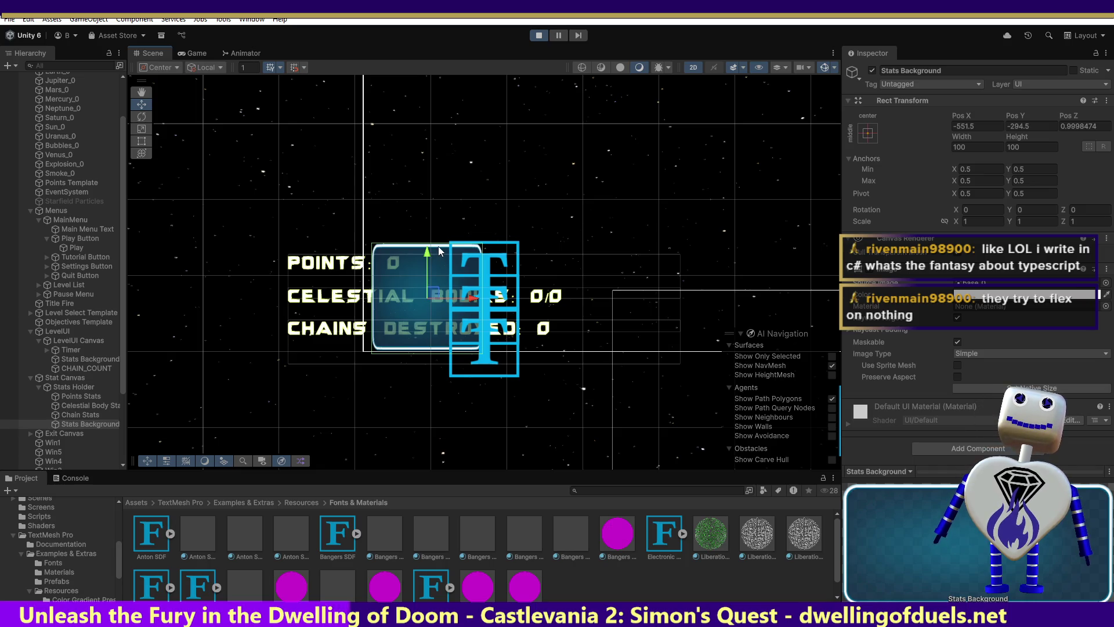
pyautogui.moveTo(425, 256); pyautogui.dragTo(425, 253)
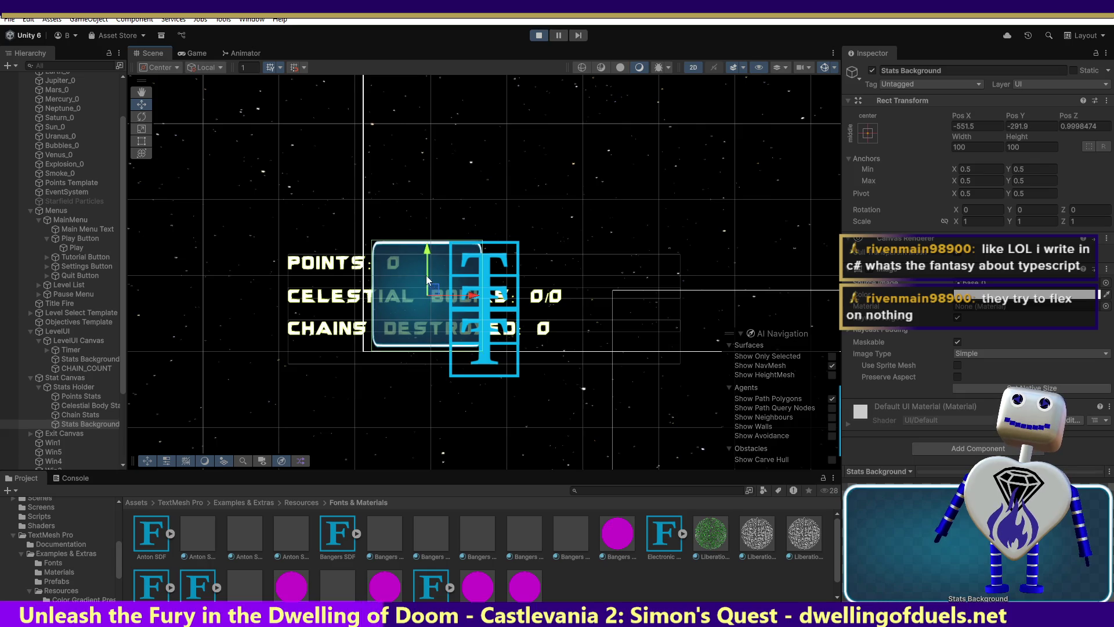
pyautogui.click(983, 221)
pyautogui.write('2')
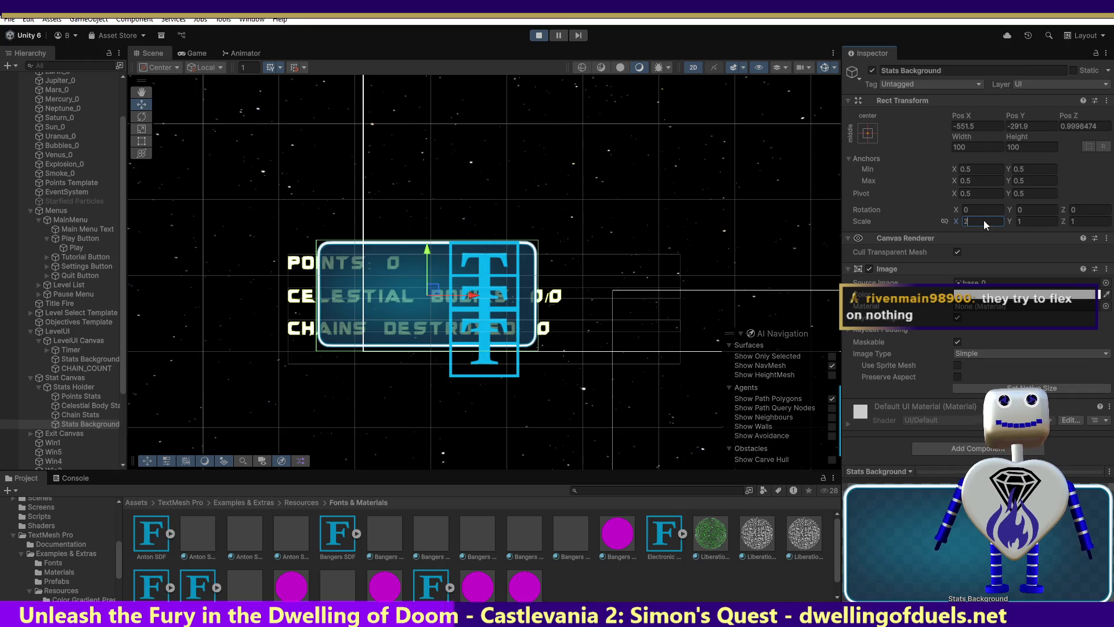
# Step: Try out alternative scale values for the Stats Background
pyautogui.write('.25')
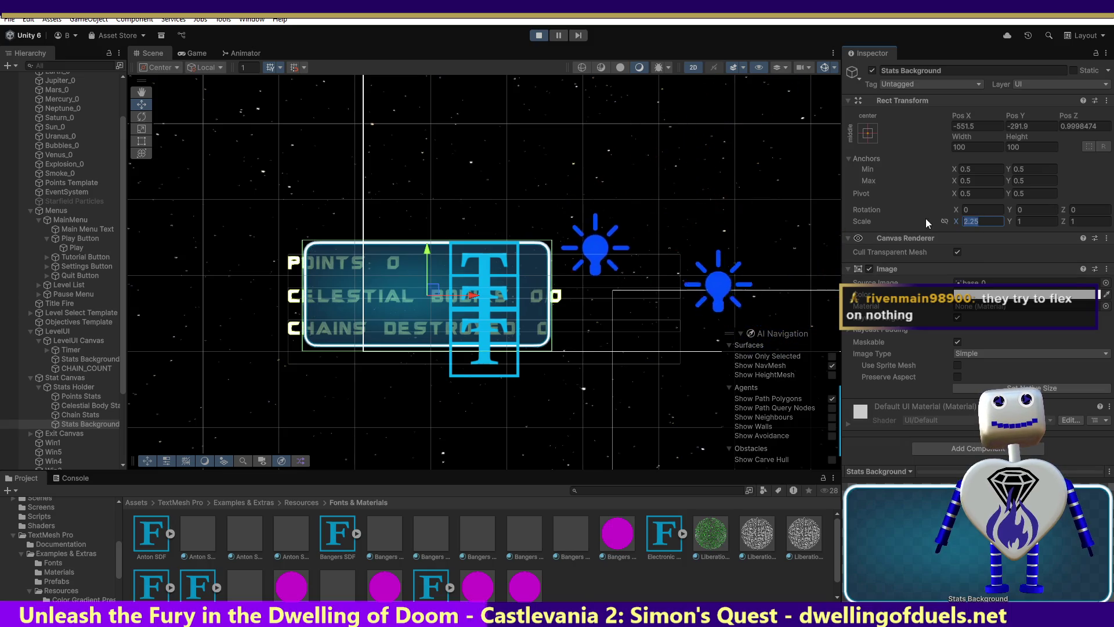
pyautogui.press('BackSpace')
pyautogui.press('BackSpace')
pyautogui.press('BackSpace')
pyautogui.press('BackSpace')
pyautogui.write('3')
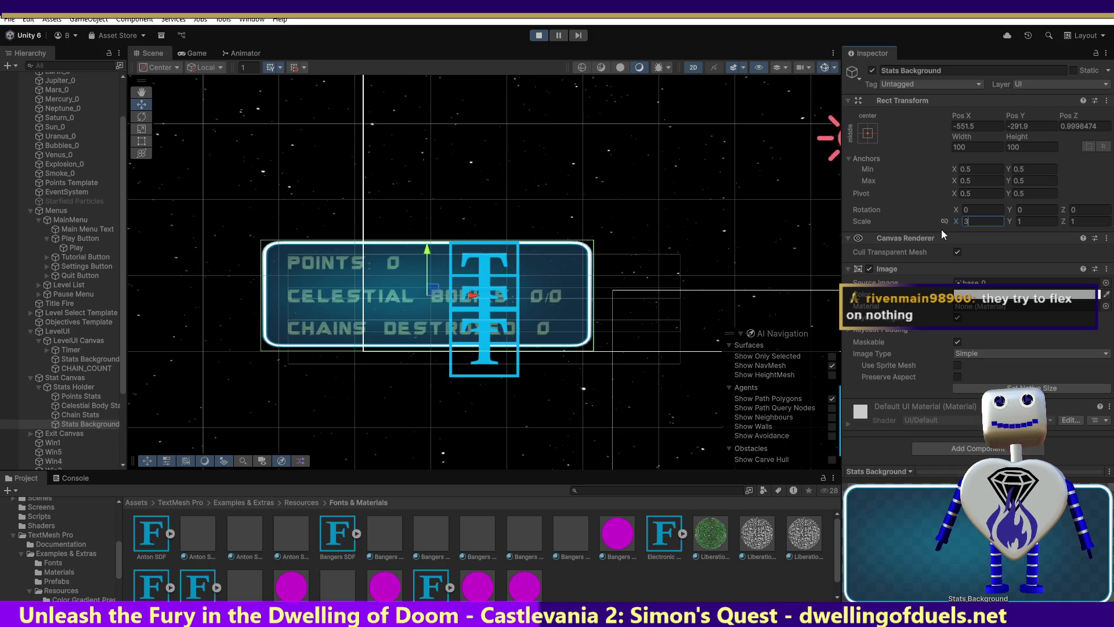
pyautogui.hotkey('ctrl', 'a')
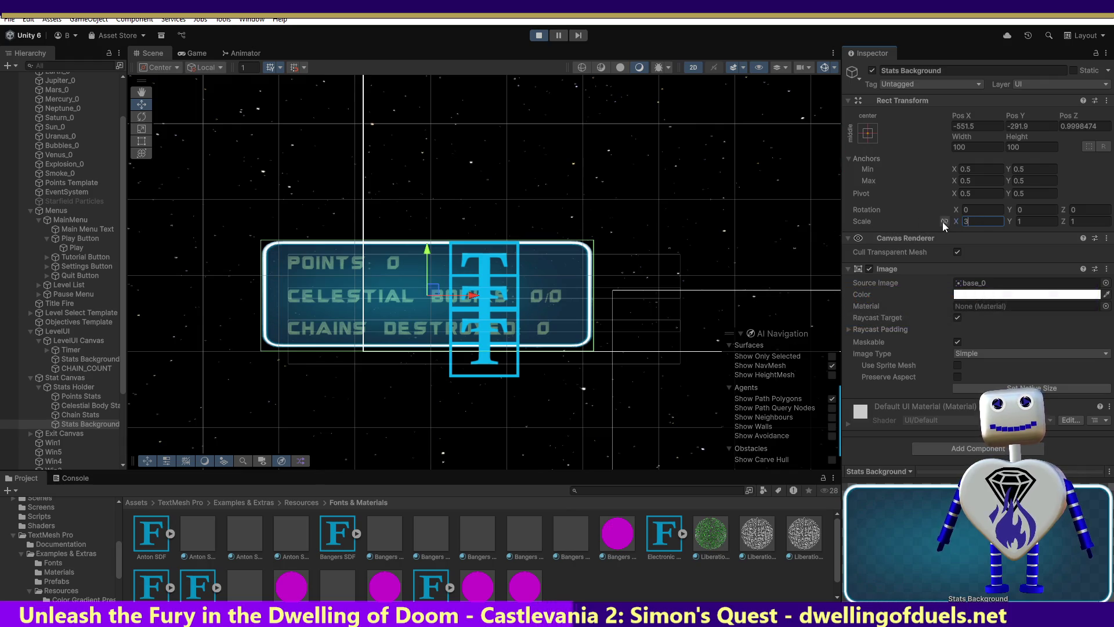
pyautogui.write('.5')
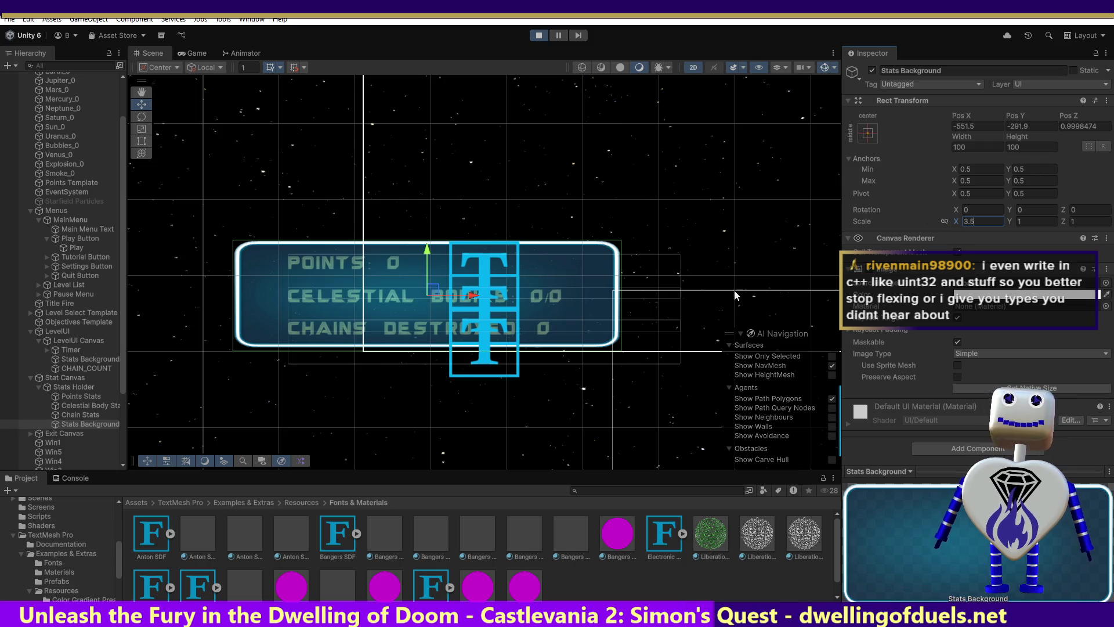
# Step: Shift Stats Background to Pos X -529.5, scale it to 4 × 1.5, and compare with the mockup
pyautogui.moveTo(472, 296); pyautogui.dragTo(497, 297)
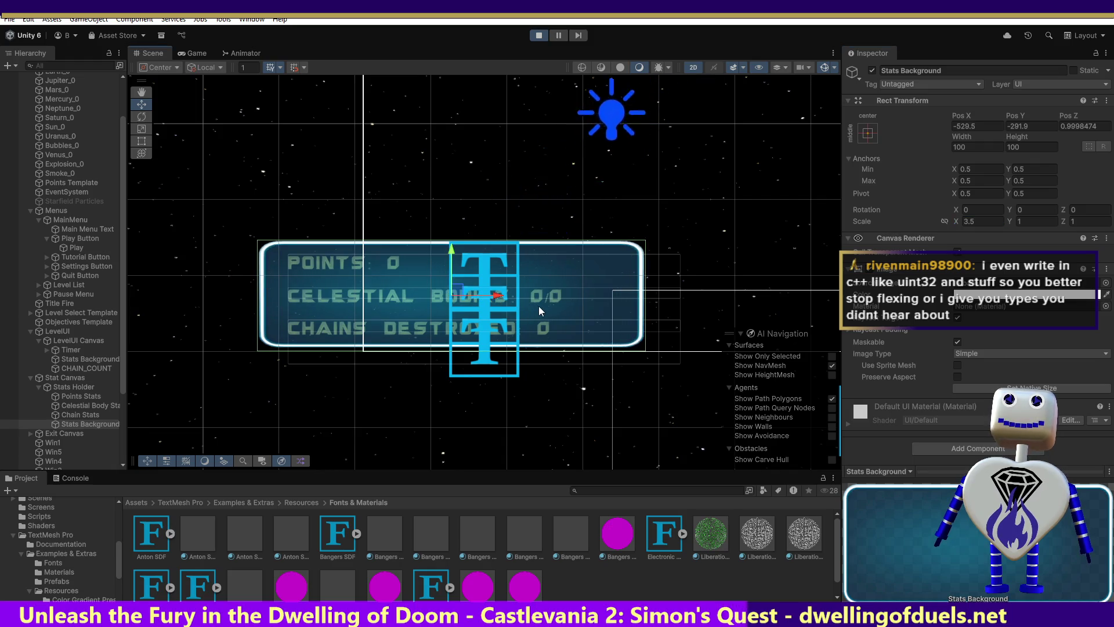
pyautogui.click(966, 221)
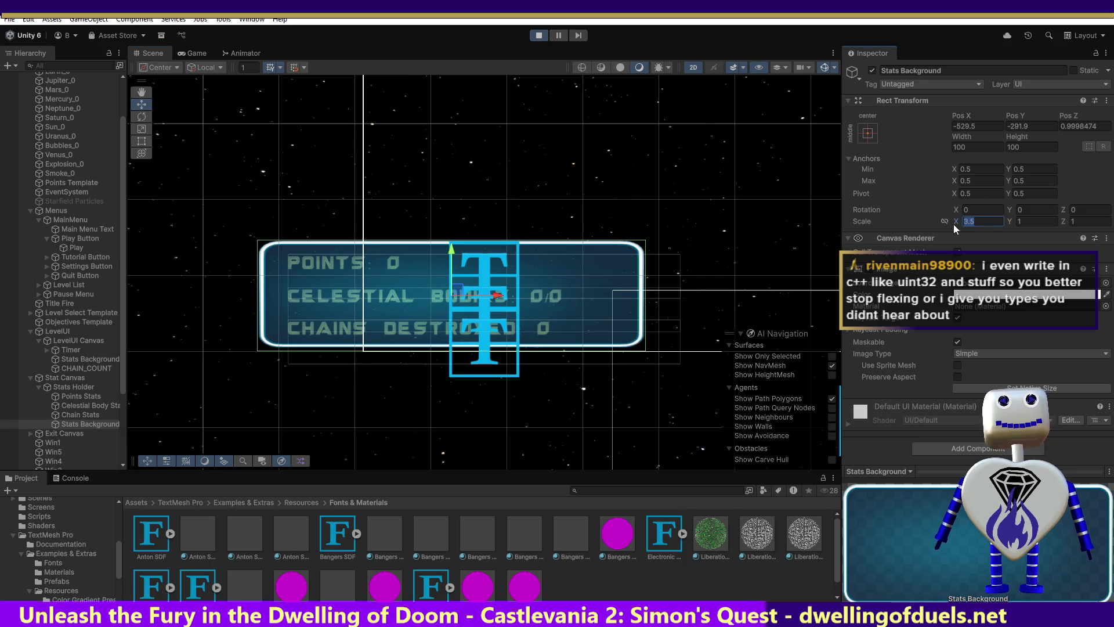
pyautogui.write('4')
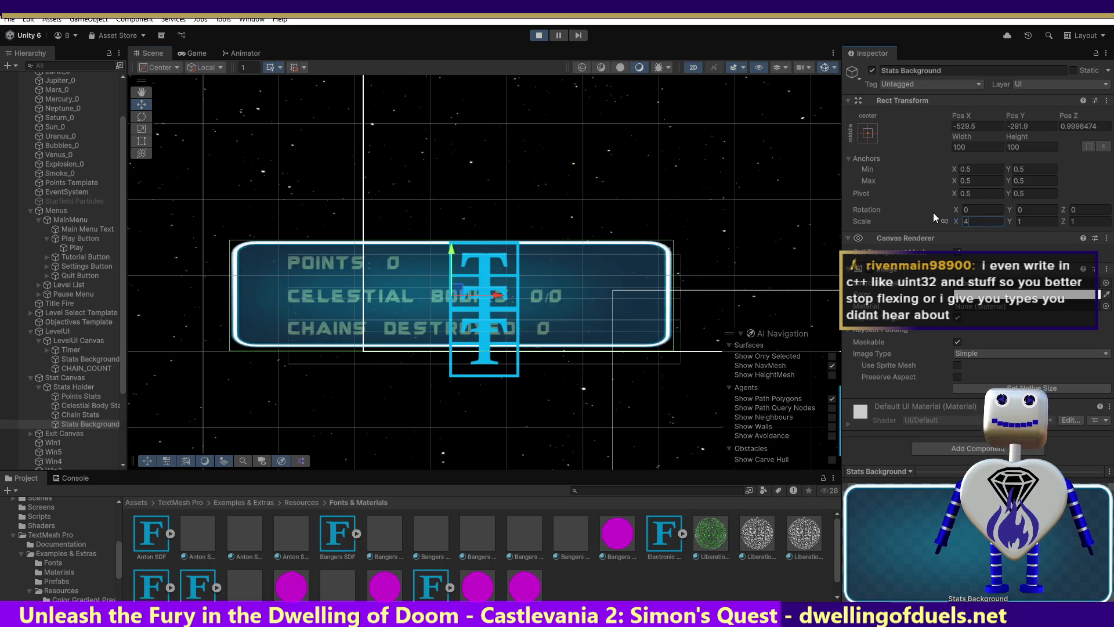
pyautogui.click(1008, 219)
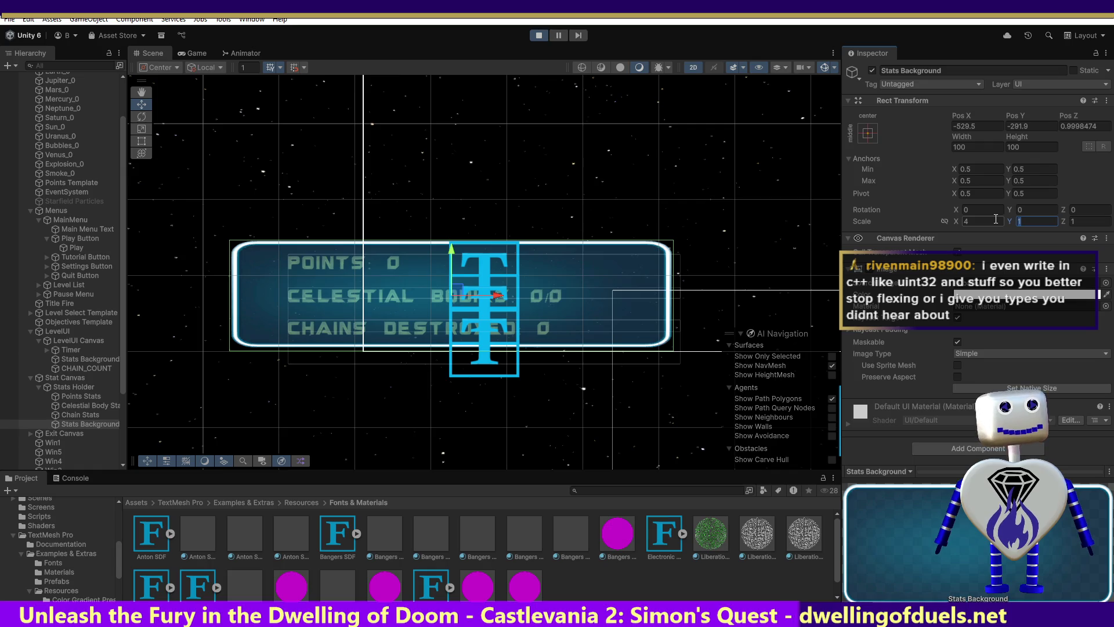
pyautogui.write('2')
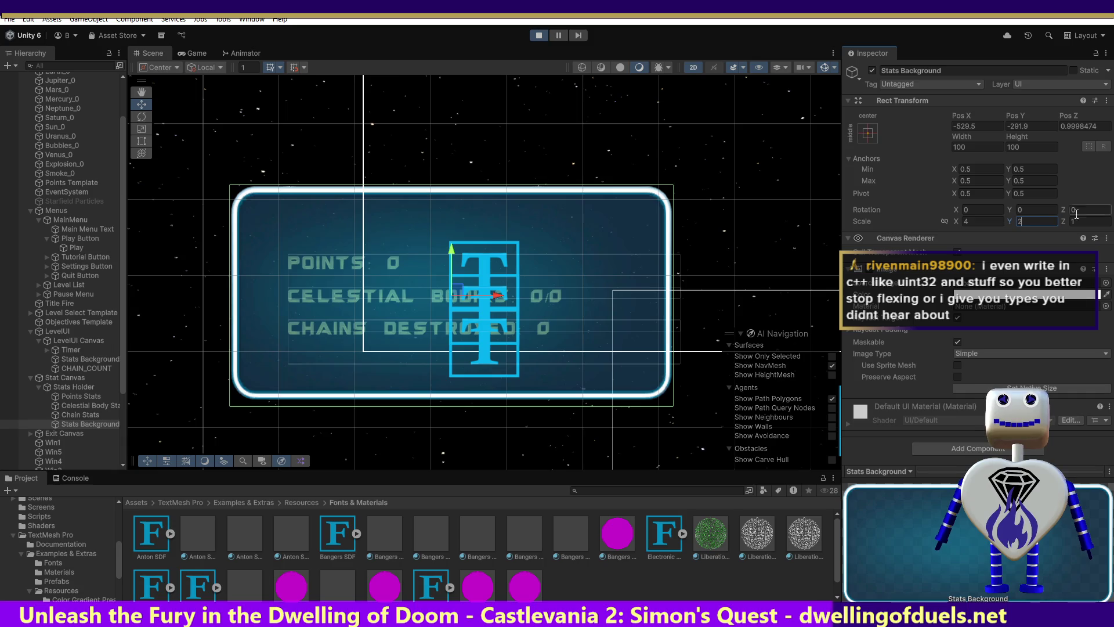
pyautogui.write('1.5')
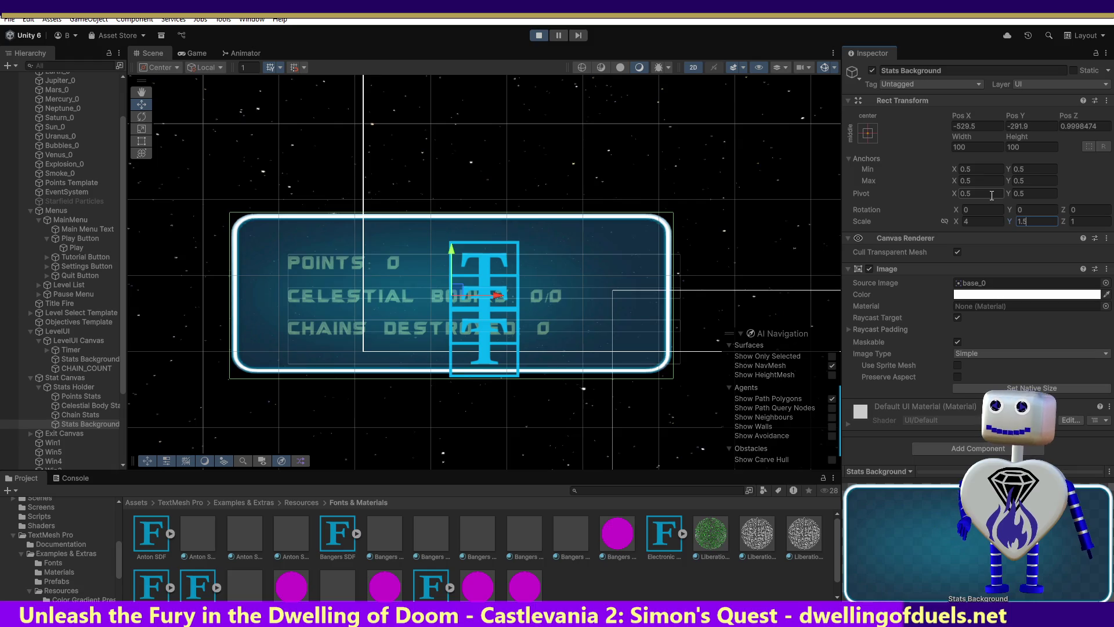
pyautogui.hotkey('alt', 'Tab')
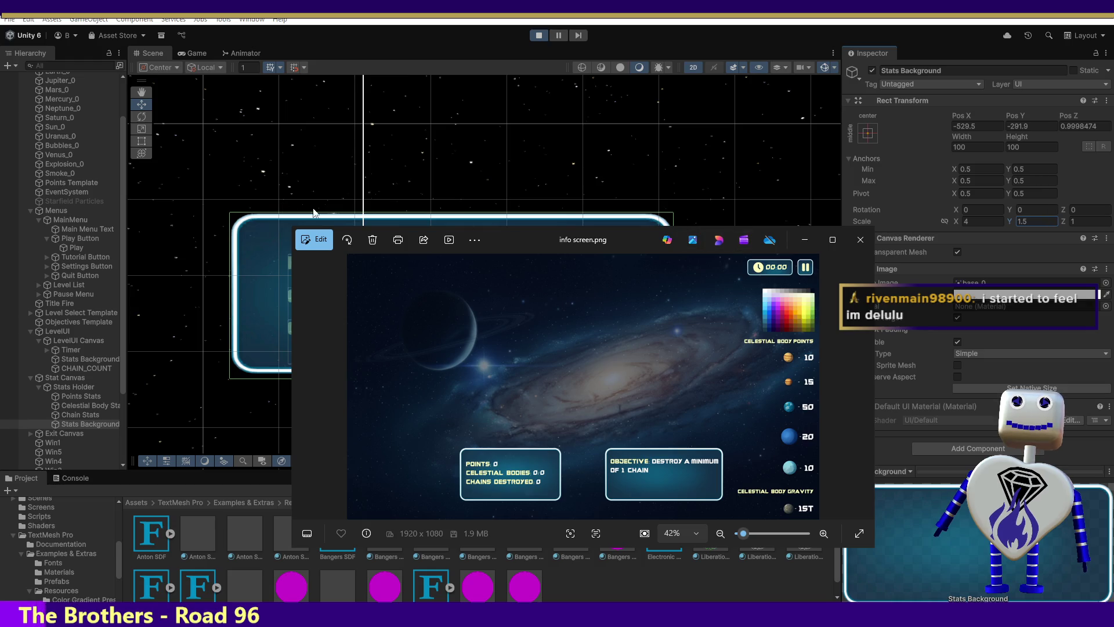
pyautogui.click(969, 98)
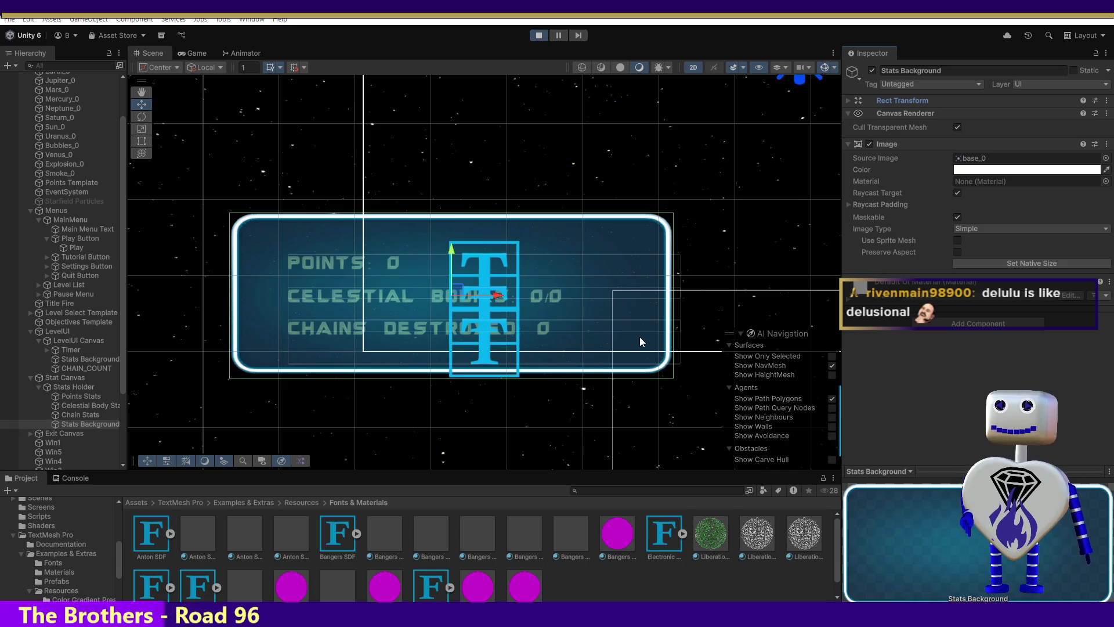
pyautogui.hotkey('alt', 'Tab')
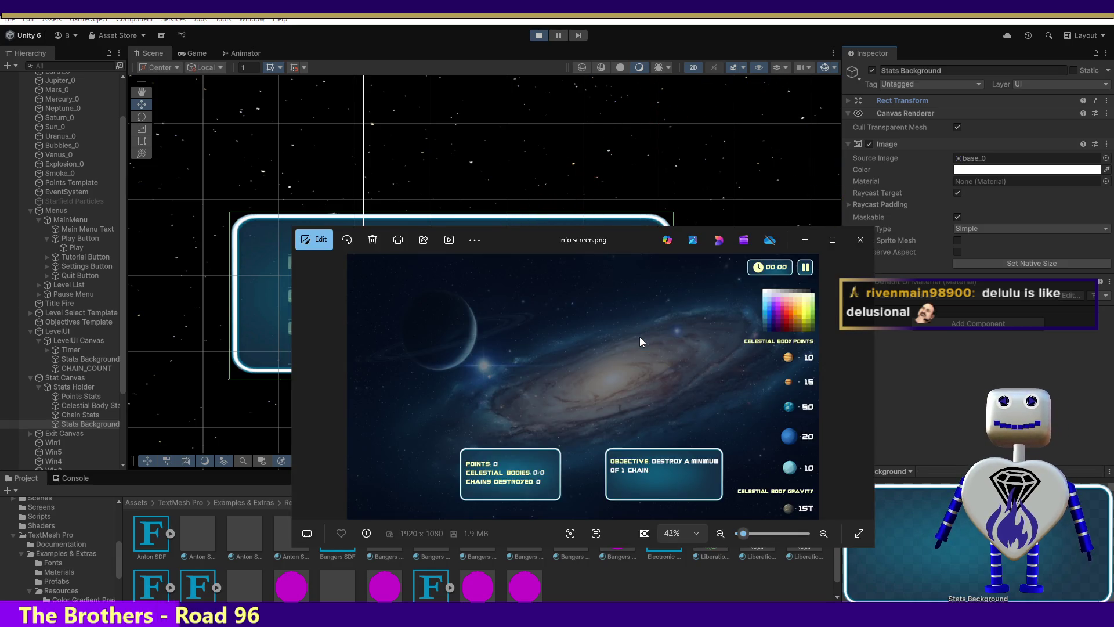
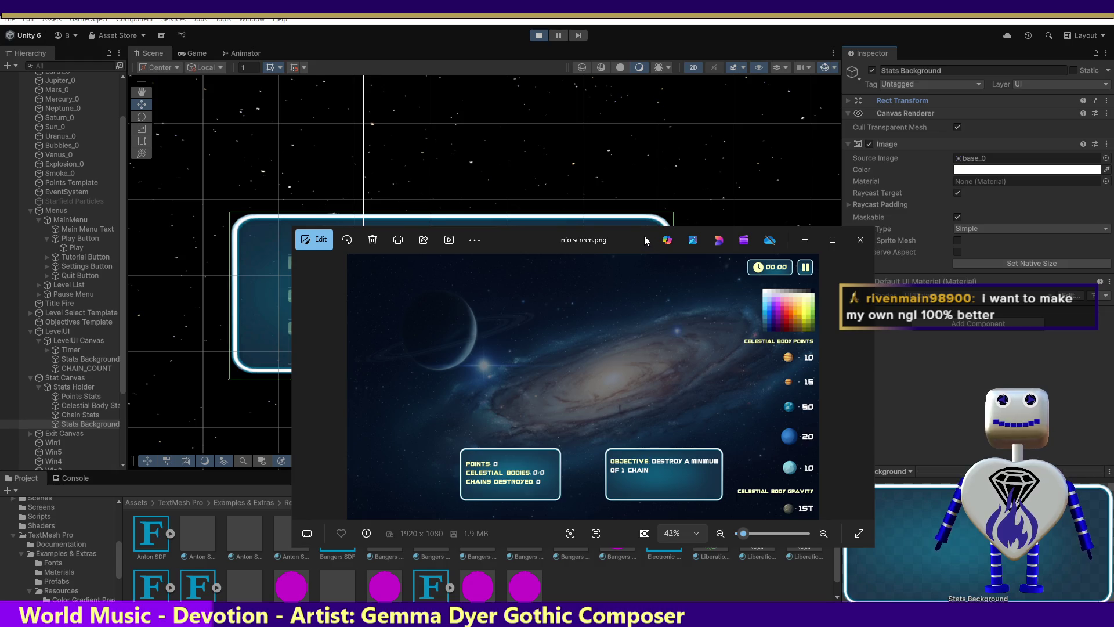
# Step: Minimize the Photos viewer showing info screen.png to get back to Unity
pyautogui.press('super+Down')
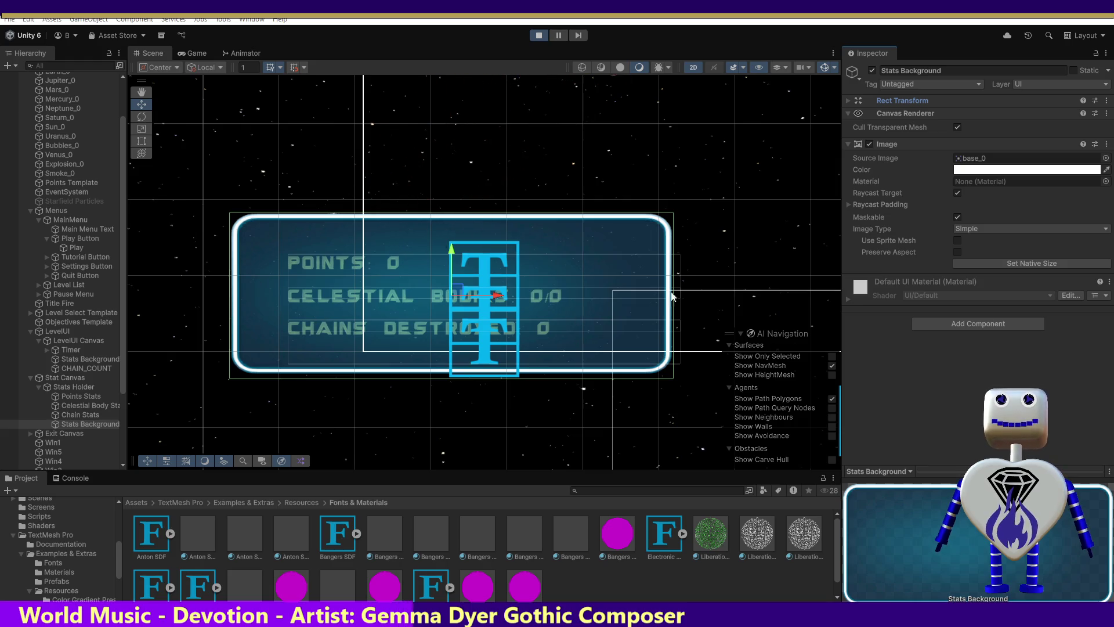
# Step: Select Stats Background, shift it right and slightly down, and expand its Rect Transform values
pyautogui.click(90, 415)
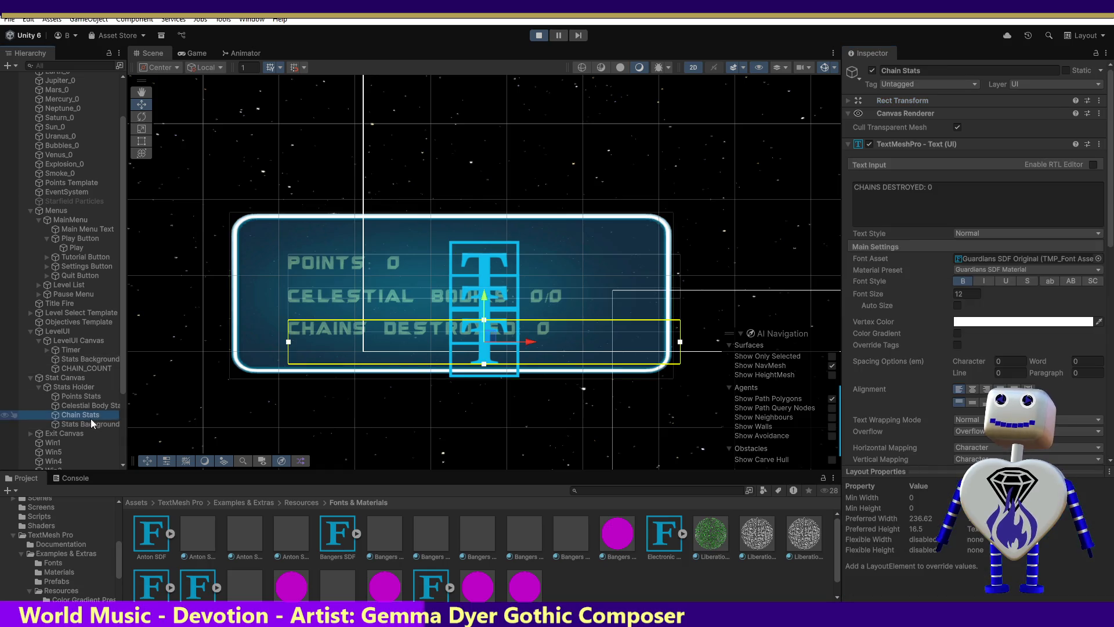
pyautogui.click(74, 386)
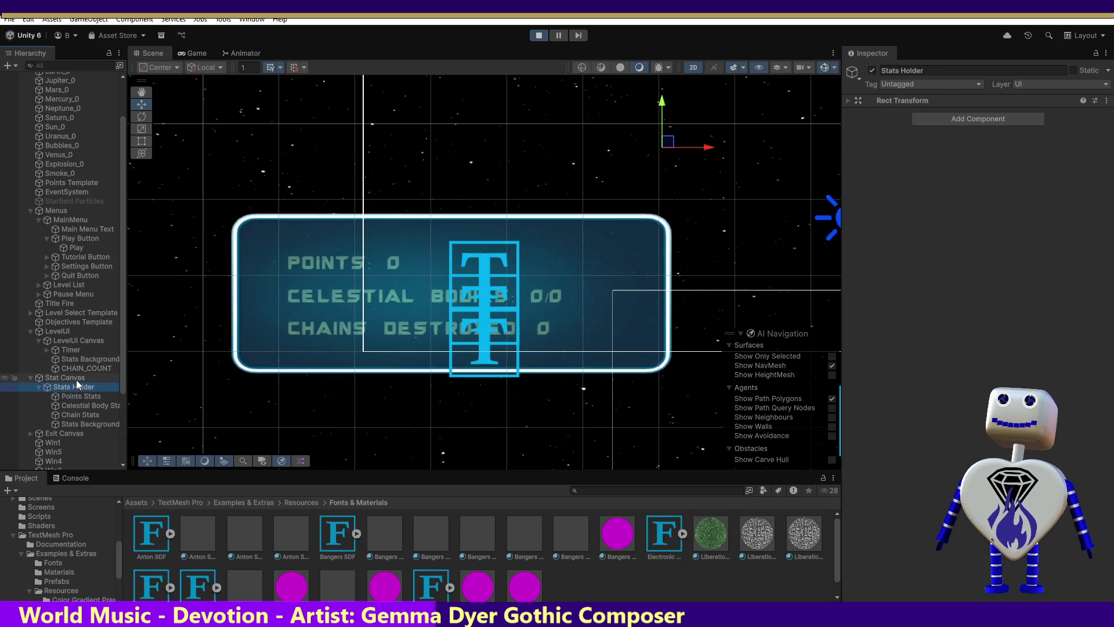
pyautogui.click(82, 426)
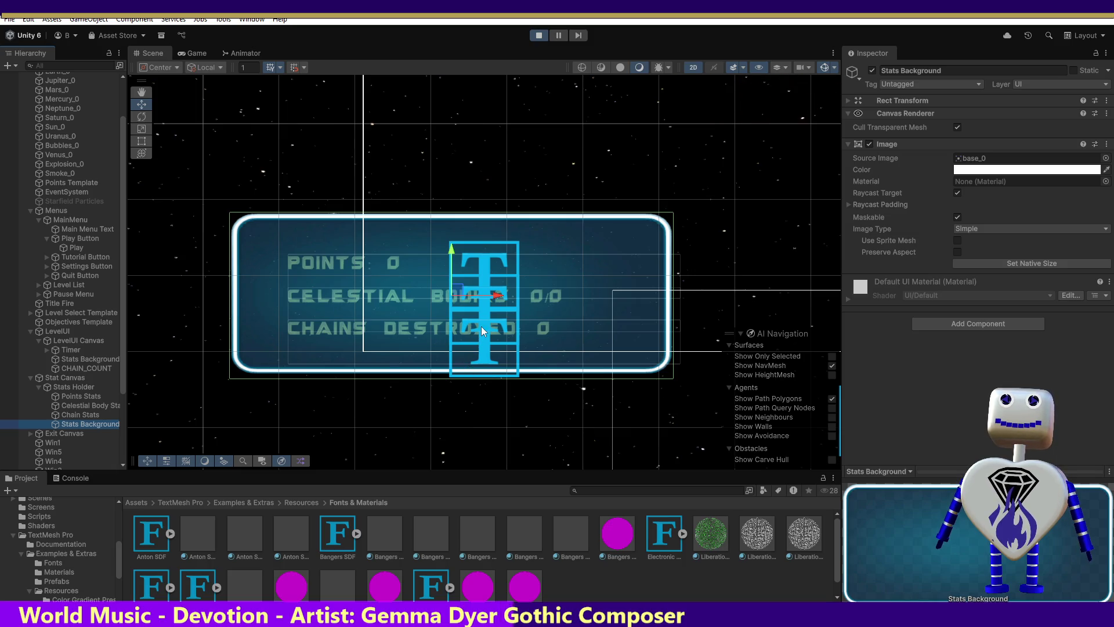
pyautogui.moveTo(492, 297); pyautogui.dragTo(522, 298)
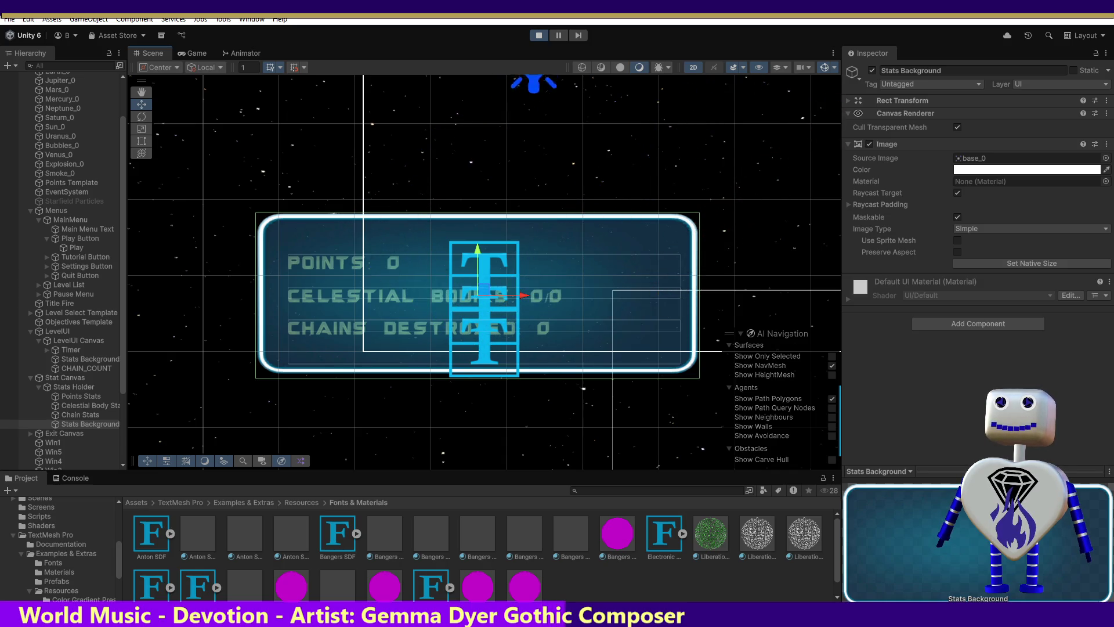
pyautogui.moveTo(477, 252); pyautogui.dragTo(478, 259)
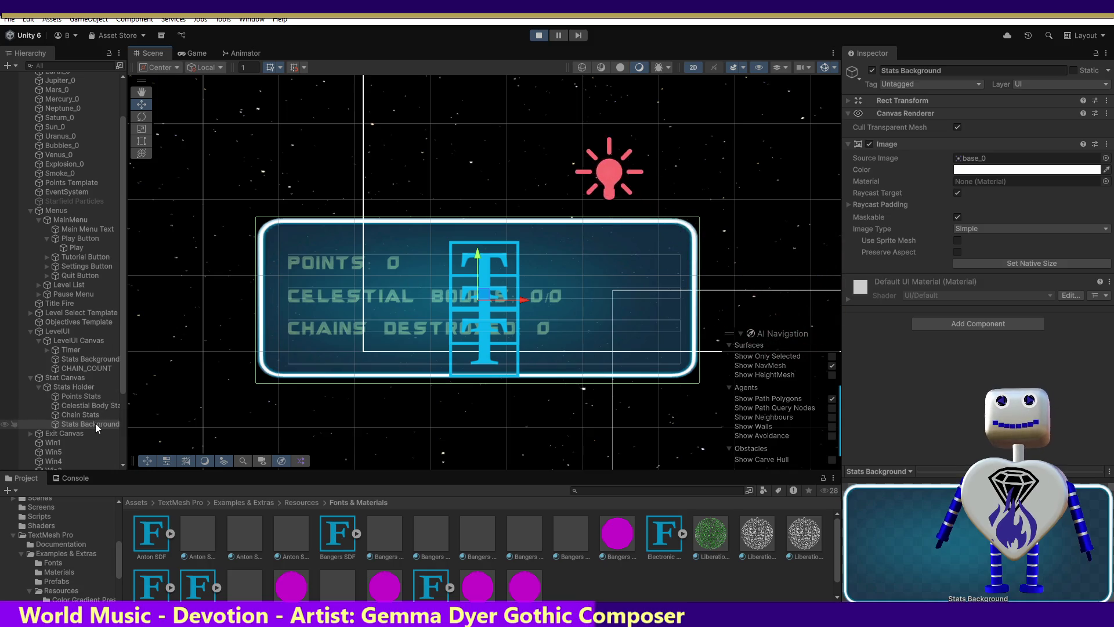
pyautogui.click(847, 100)
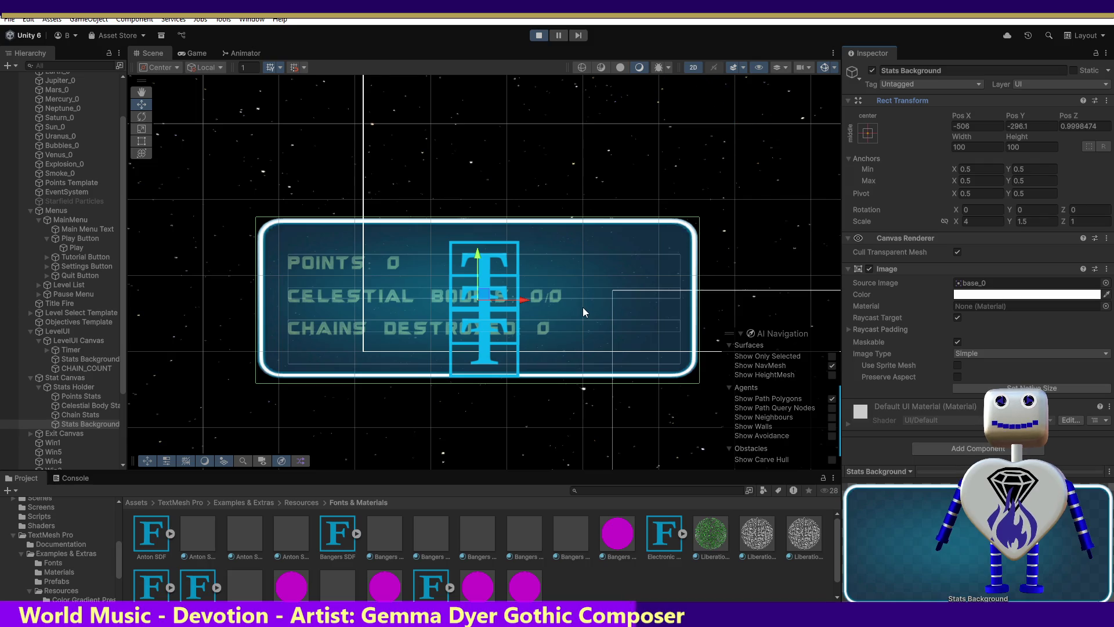
pyautogui.click(80, 377)
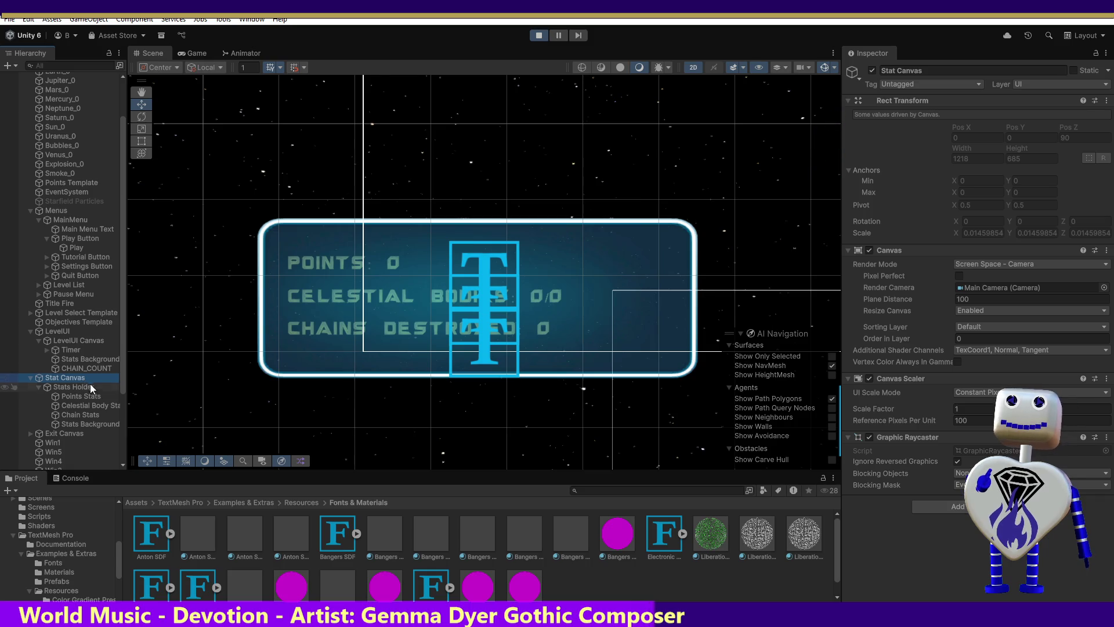
pyautogui.click(82, 422)
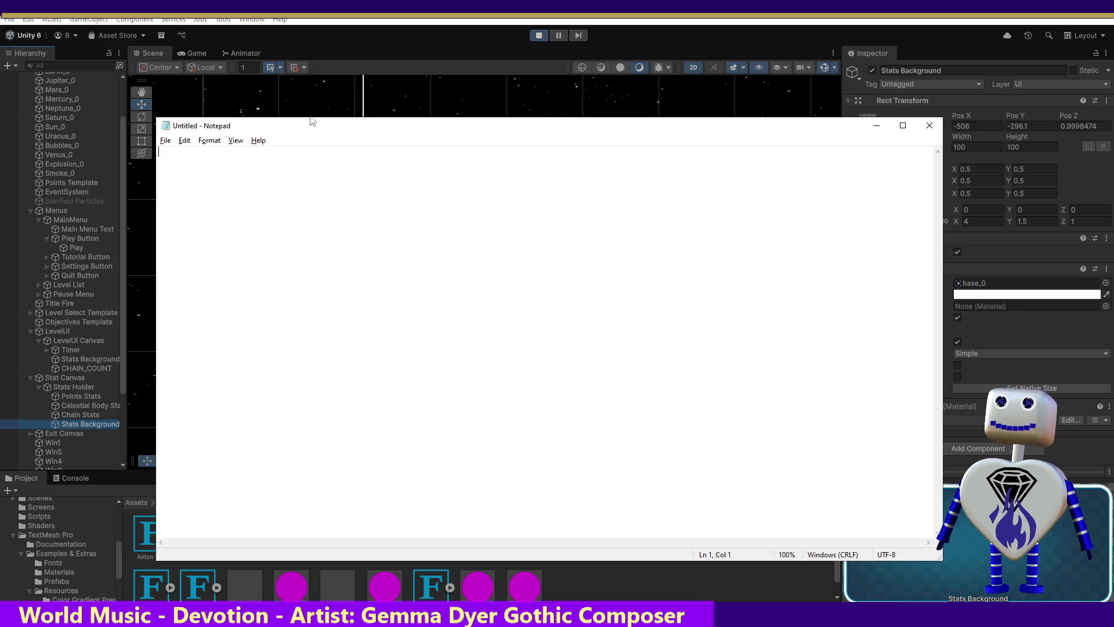
# Step: Close the empty Notepad and snip the Rect Transform values (Pos -506, -296.1; scale 4 × 1.5)
pyautogui.click(929, 125)
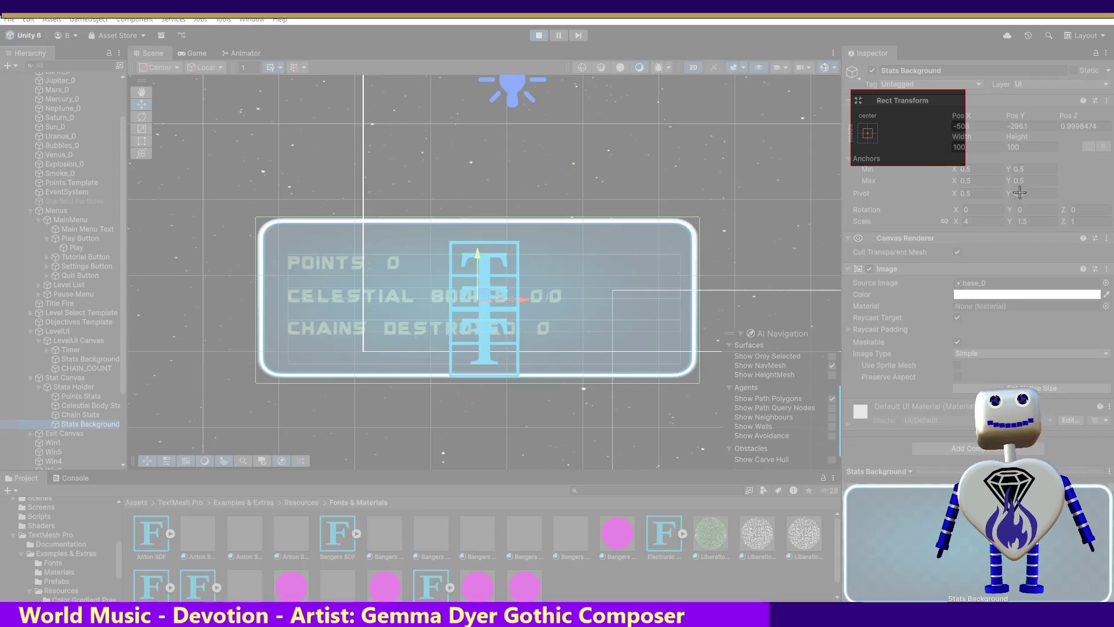
pyautogui.moveTo(1019, 192); pyautogui.dragTo(1112, 249)
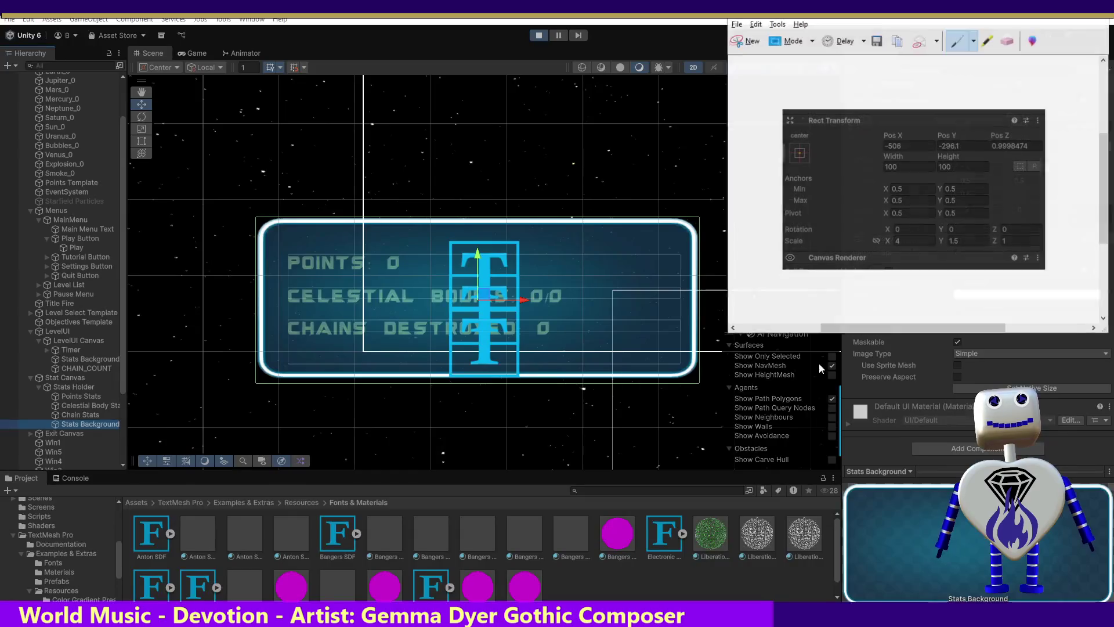
pyautogui.hotkey('alt', 'Tab')
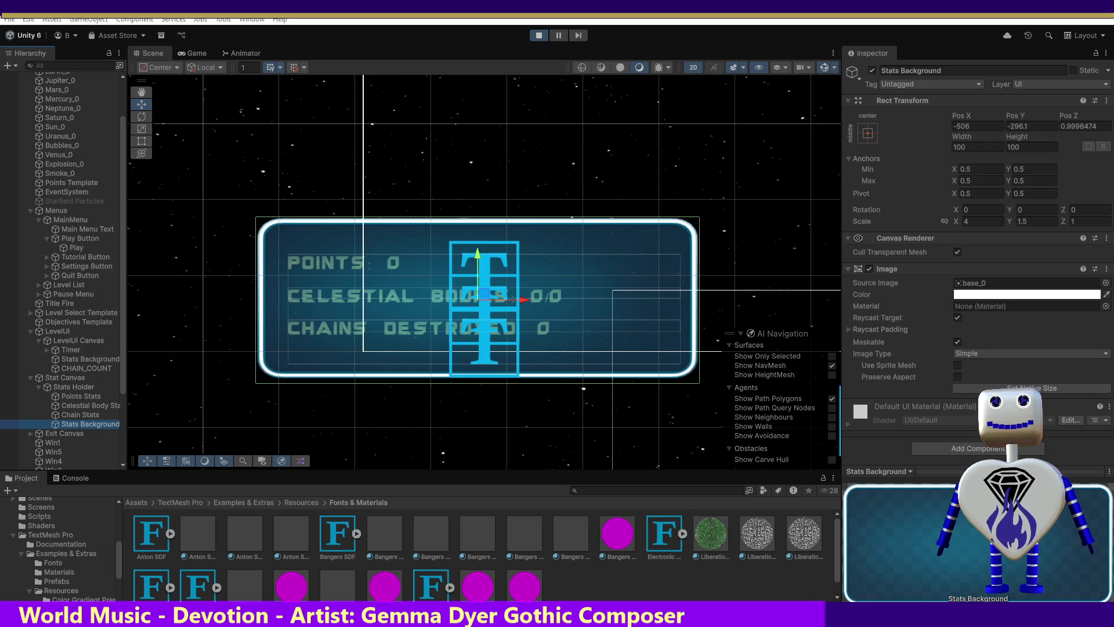
# Step: Exit Play mode, enter Pos -506, -296.1 and scale 4 × 1.5 for Stats Background, then replay
pyautogui.click(539, 36)
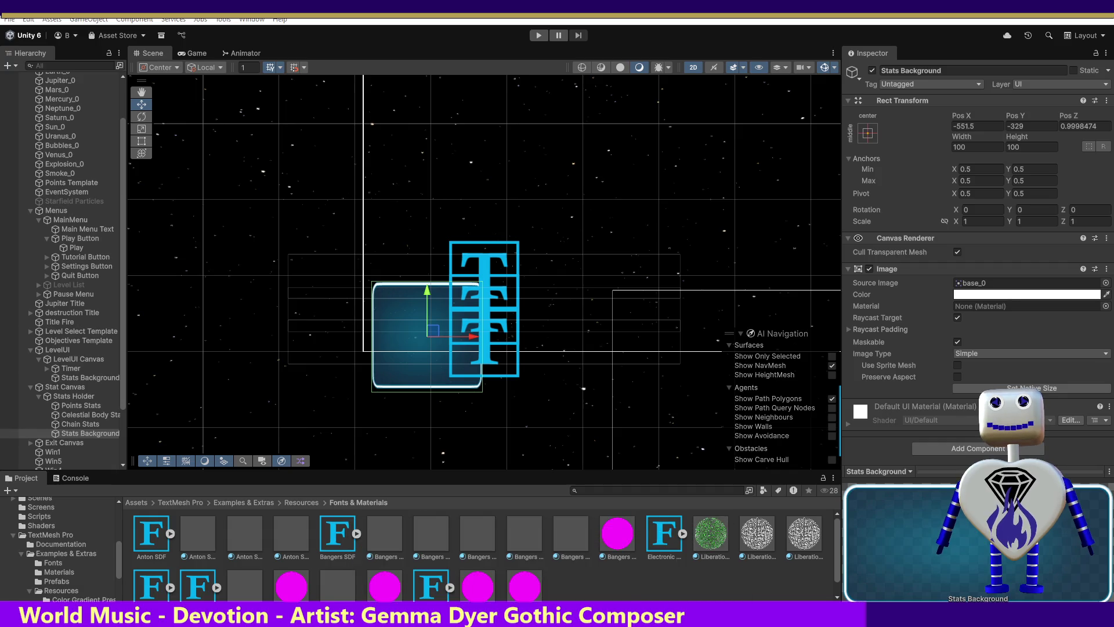
pyautogui.click(979, 124)
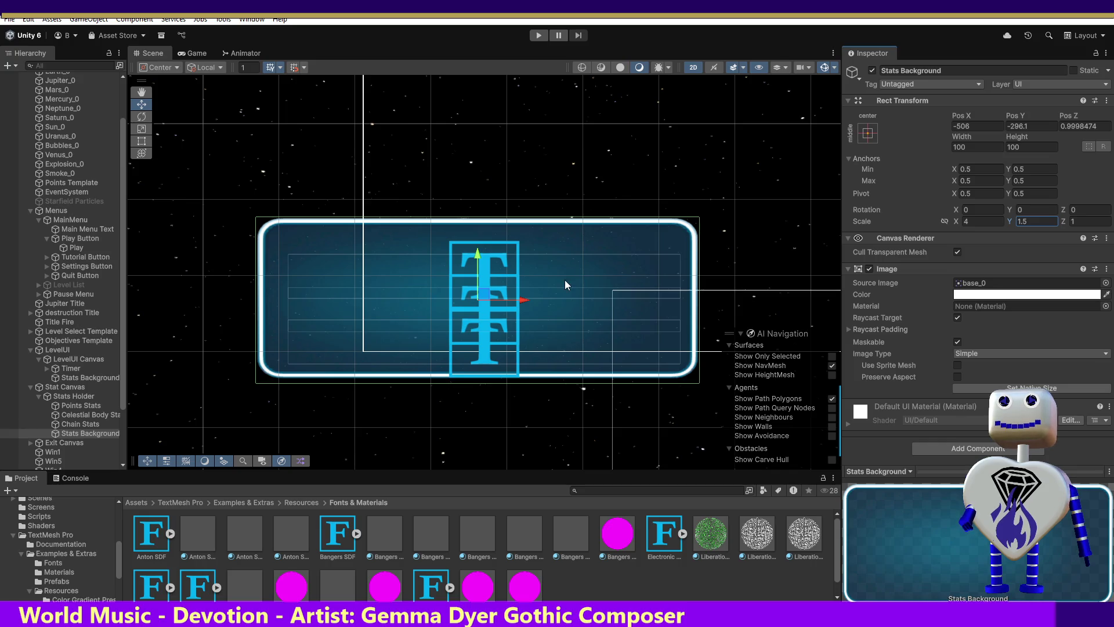
pyautogui.click(539, 34)
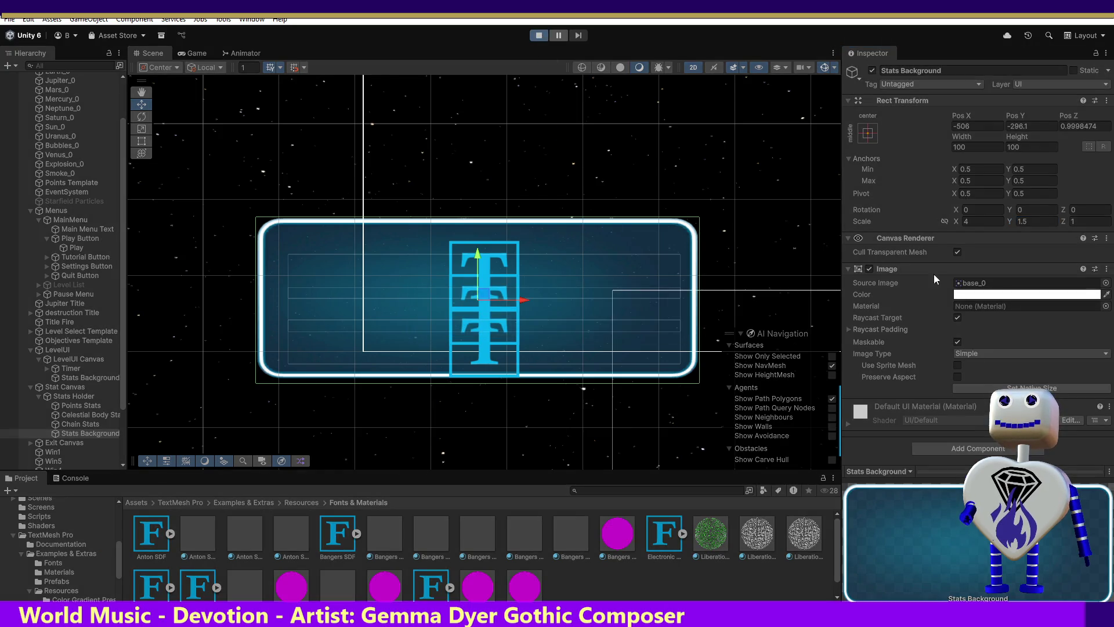
# Step: Start level 1 through the game's PLAY and level select screens
pyautogui.click(499, 239)
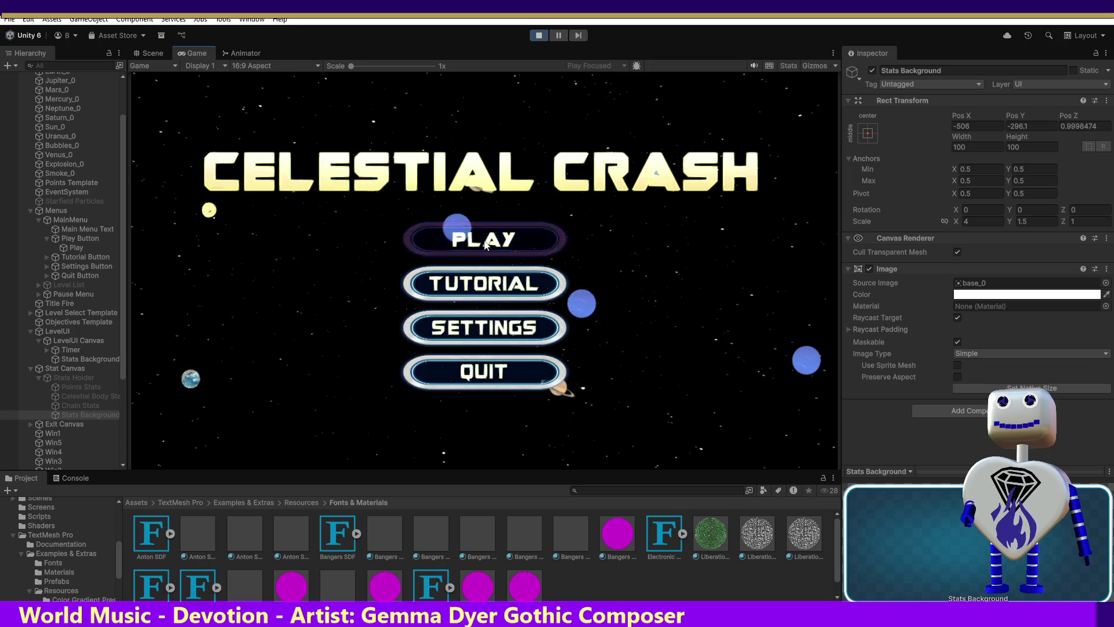
pyautogui.click(503, 238)
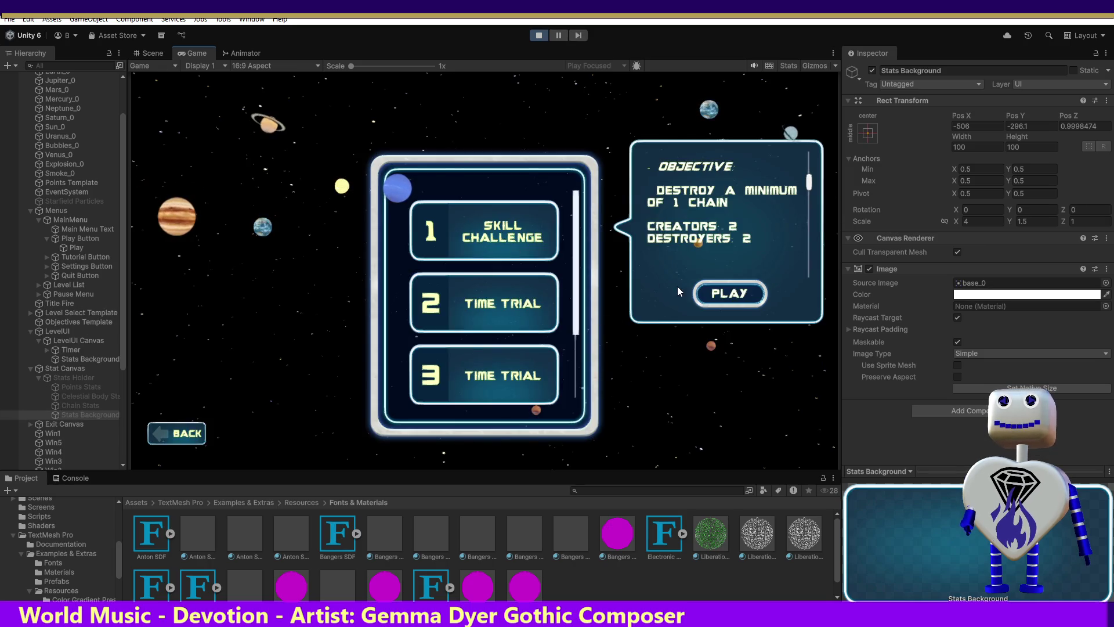
pyautogui.click(729, 293)
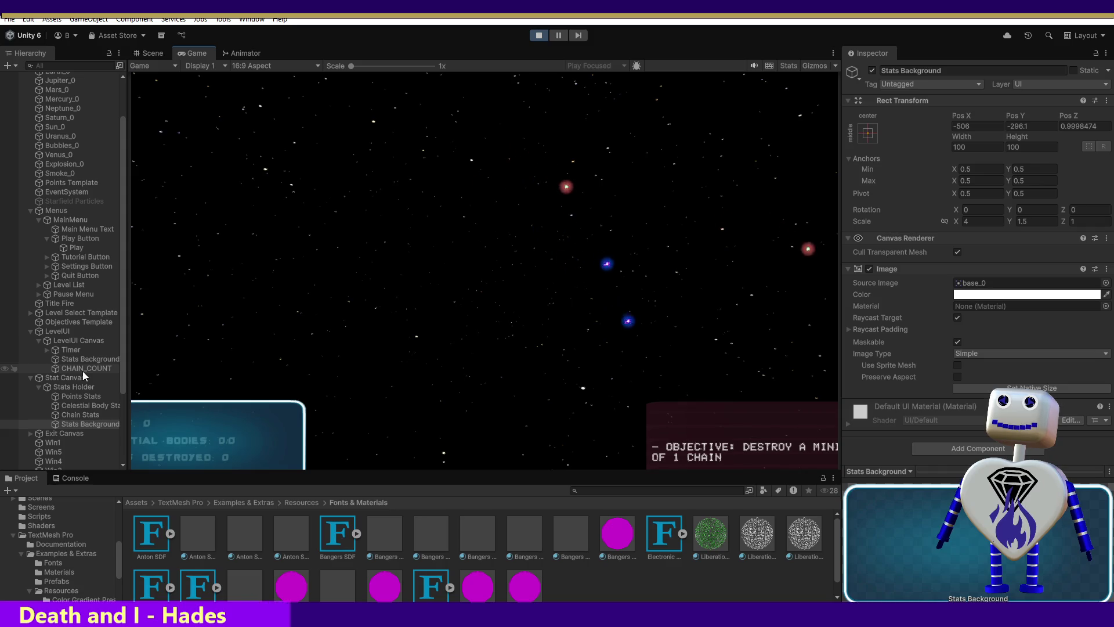
# Step: Crash a blue celestial body so the counter reads 1/0, then switch to the Scene view
pyautogui.click(80, 423)
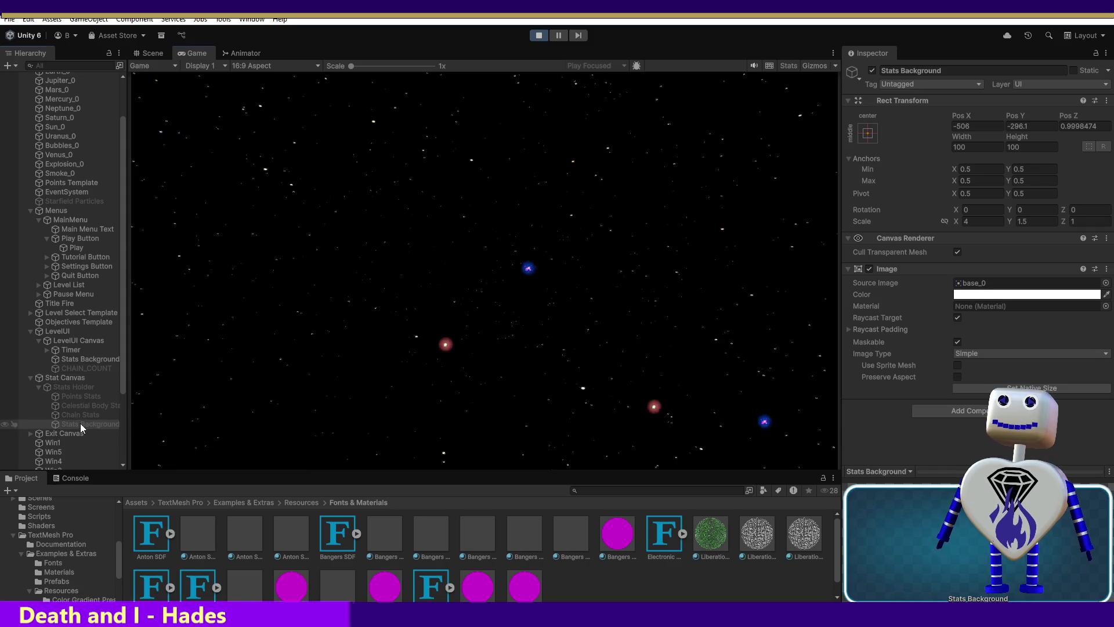
pyautogui.click(77, 389)
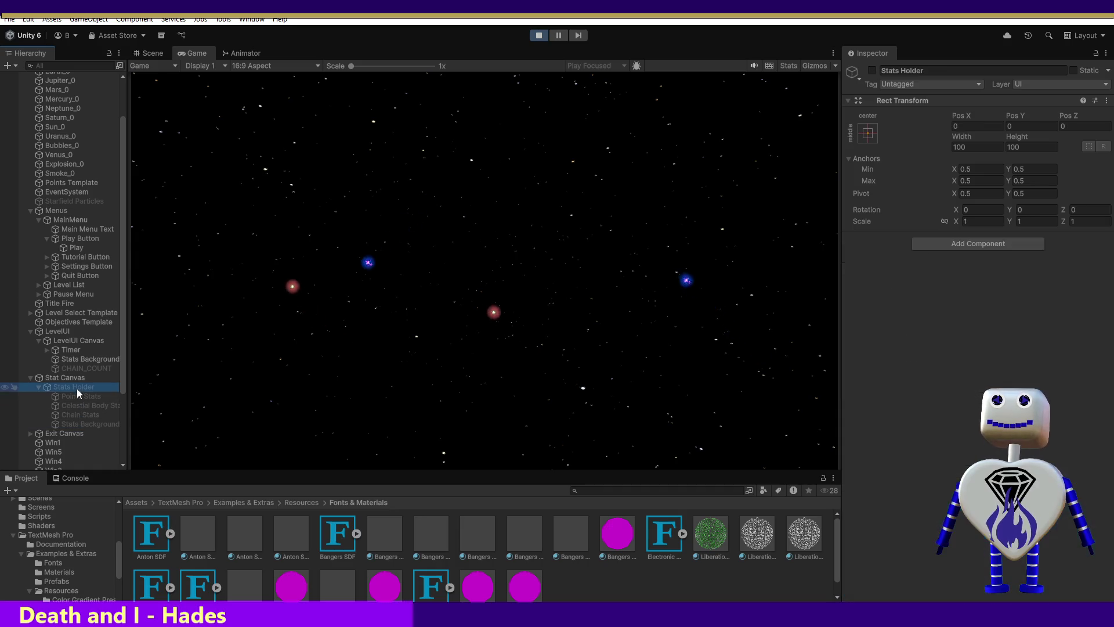
pyautogui.click(214, 387)
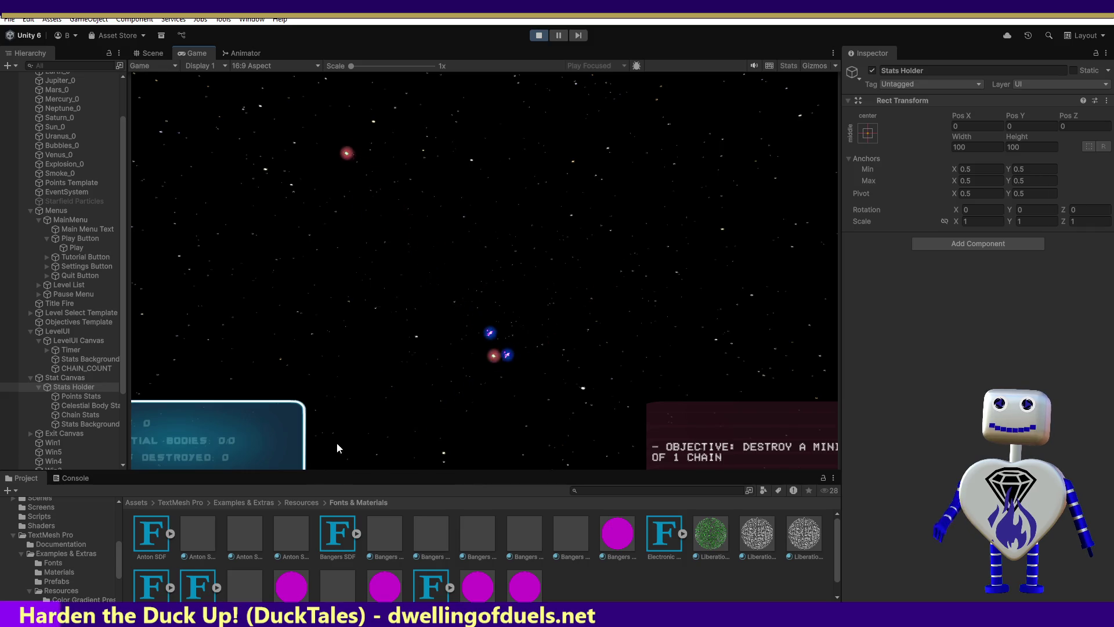
pyautogui.click(556, 334)
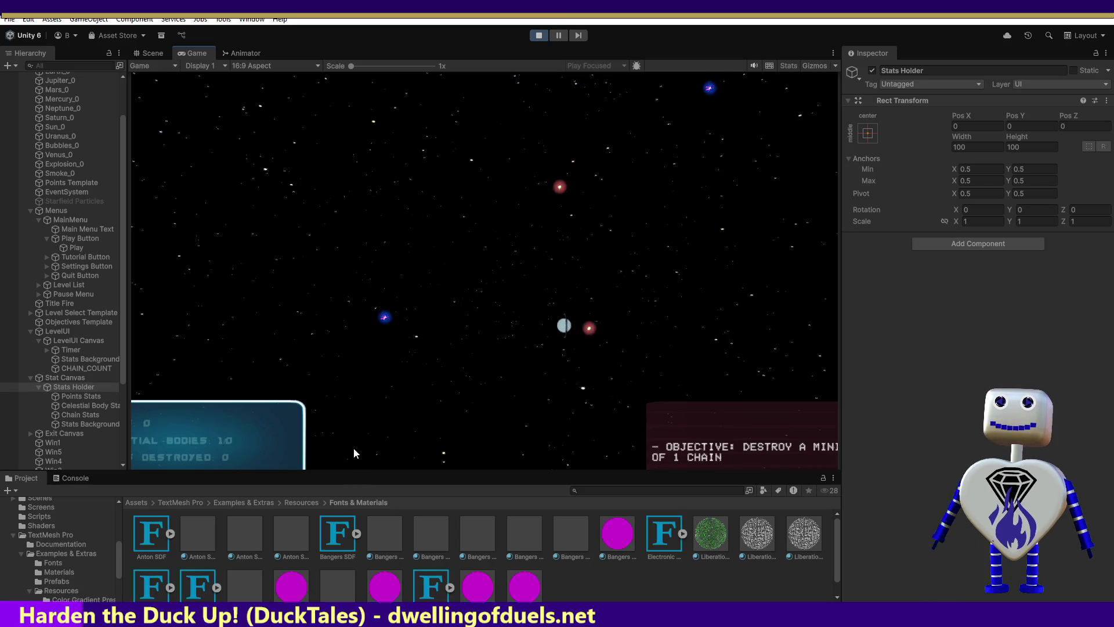
pyautogui.click(160, 54)
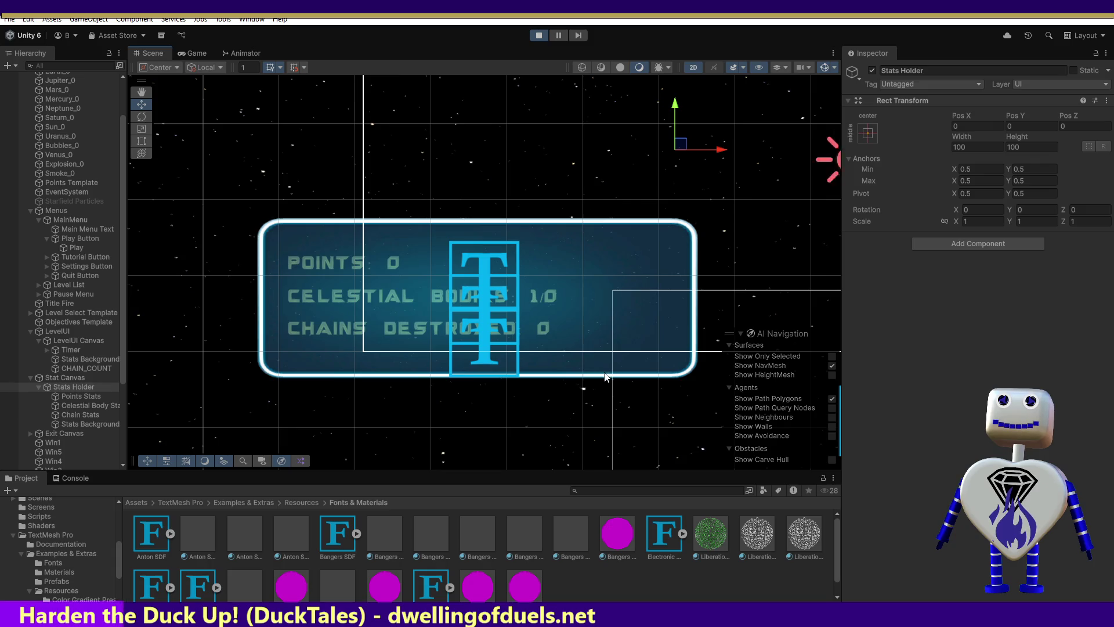
# Step: Let the level run to 20 points, then reselect Stats Background in the Scene view
pyautogui.click(199, 56)
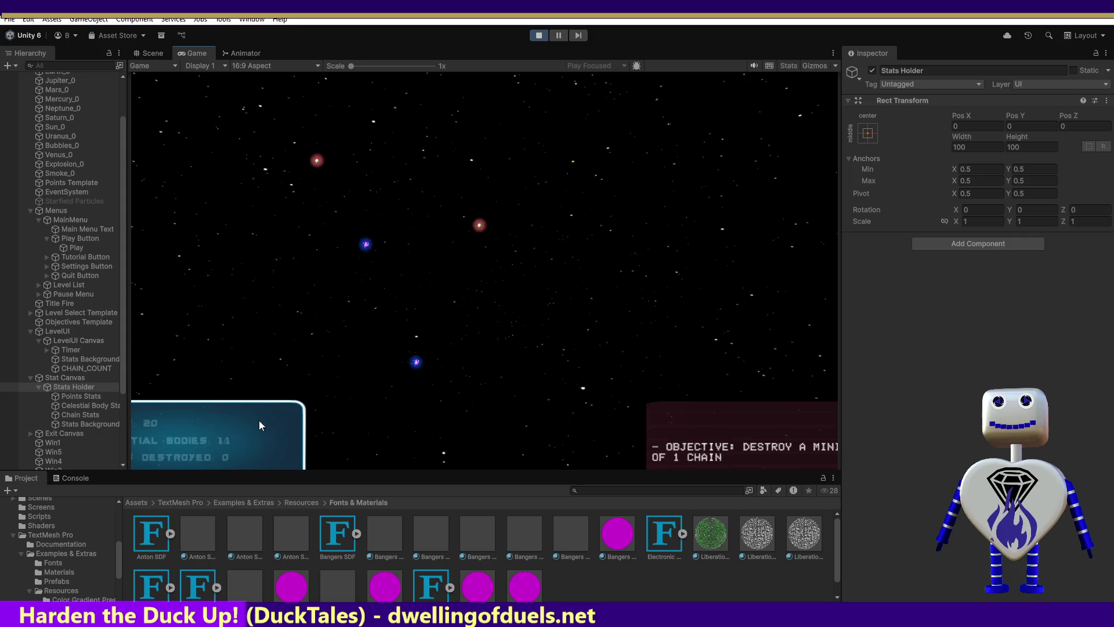
pyautogui.click(81, 424)
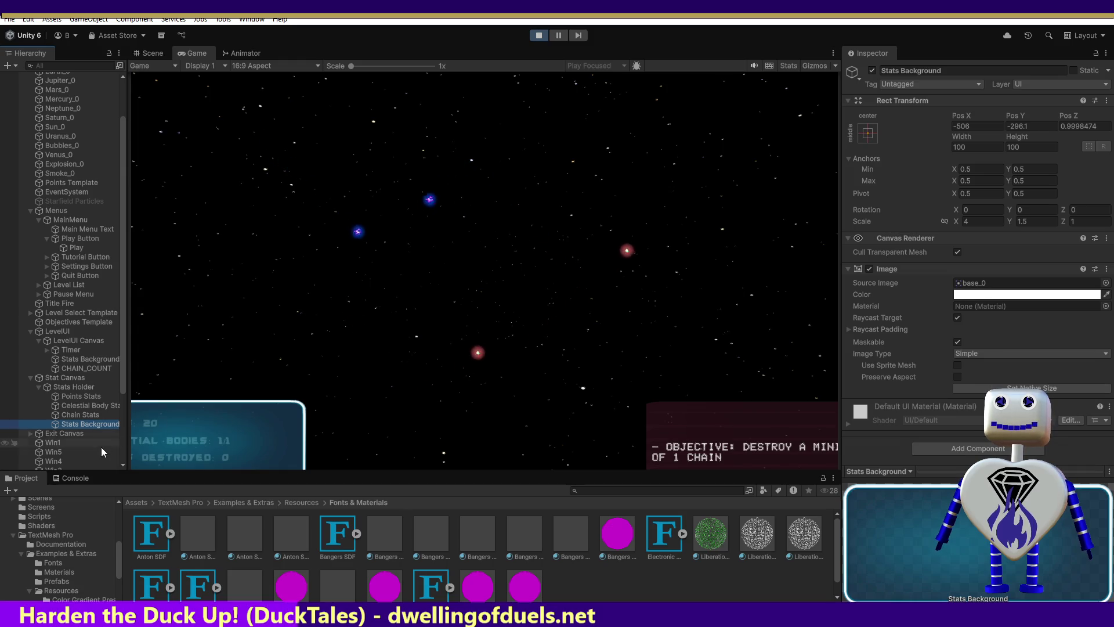
pyautogui.click(152, 54)
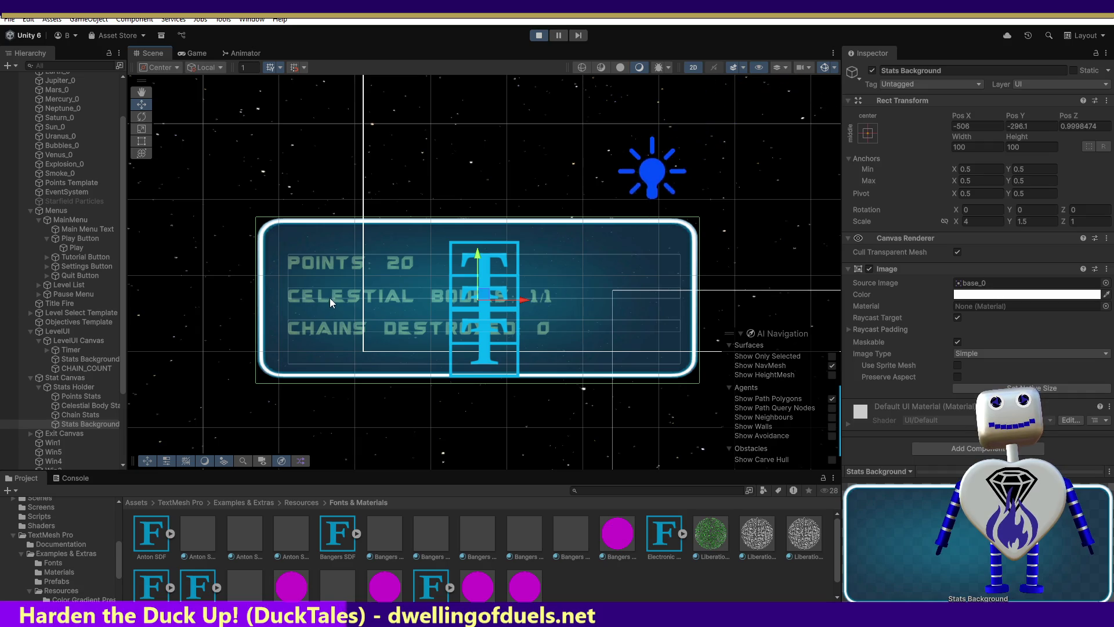
pyautogui.click(84, 405)
pyautogui.click(87, 423)
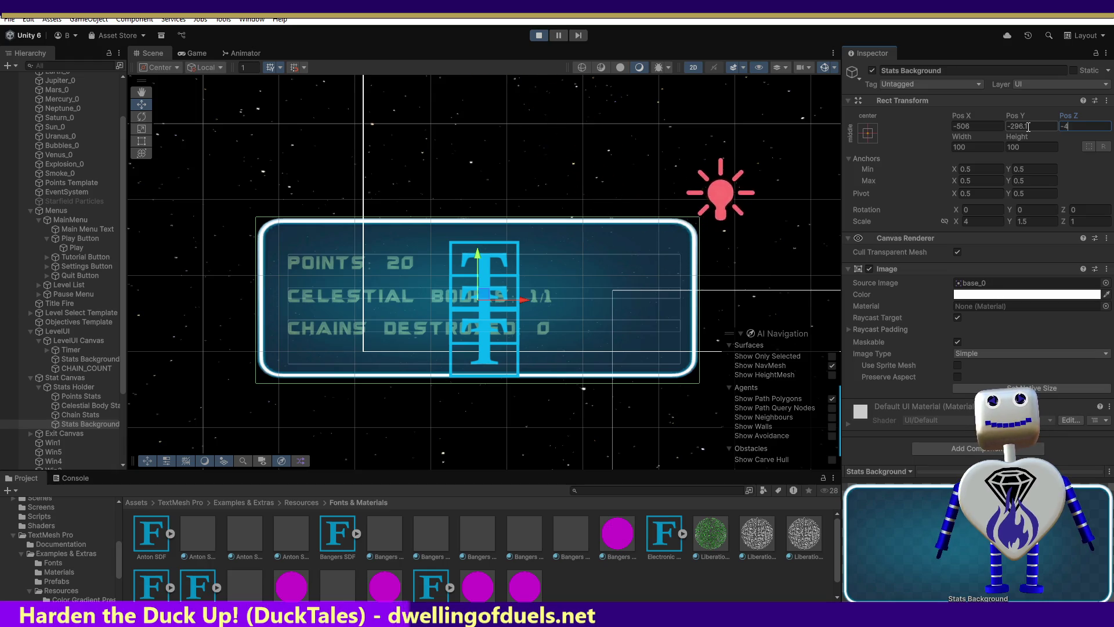
# Step: Retype the Z depth of Stats Background and Points Stats, then select Stat Canvas
pyautogui.write('1')
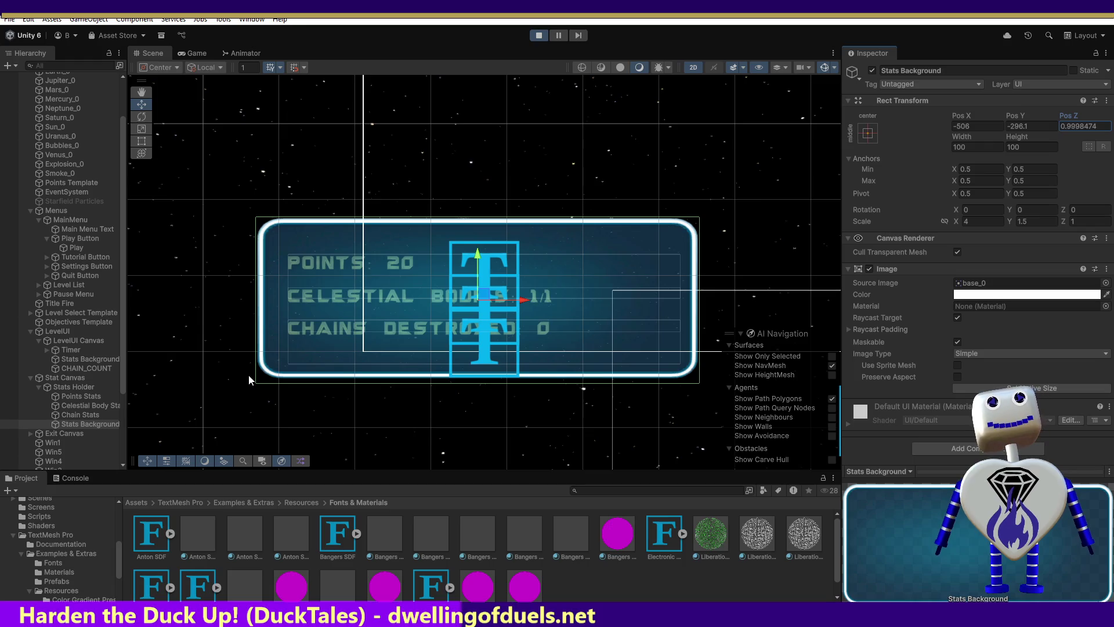
pyautogui.click(72, 397)
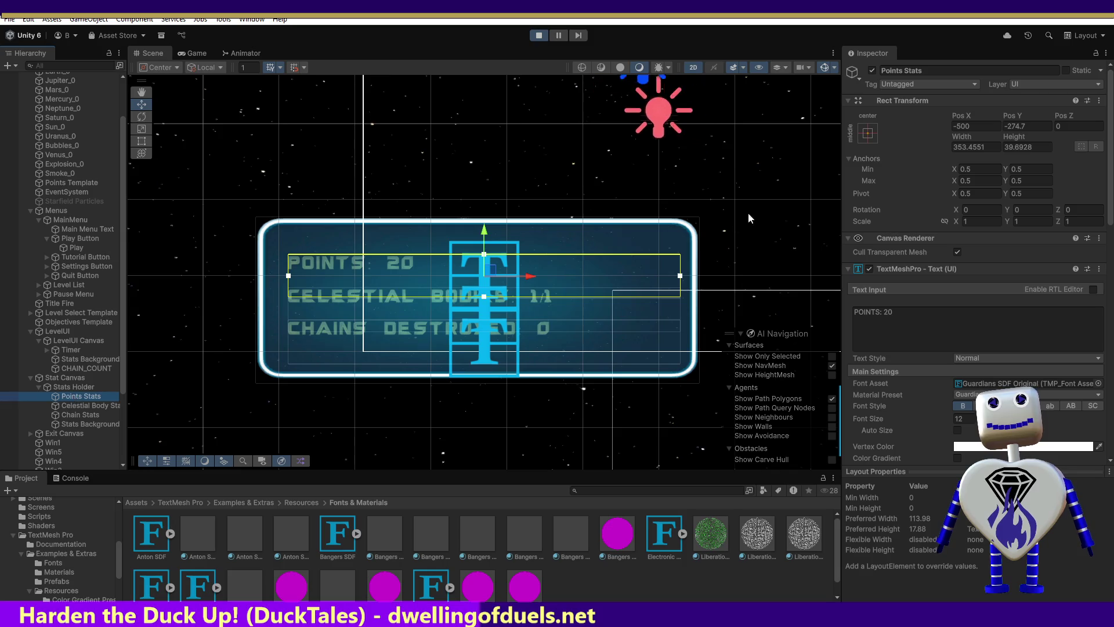
pyautogui.click(1064, 126)
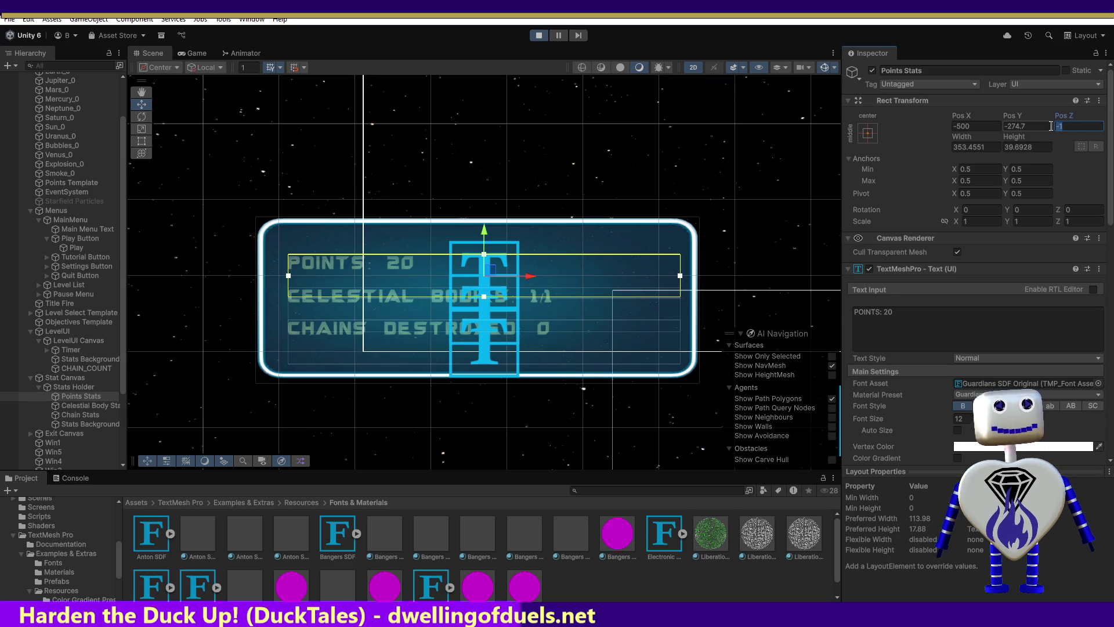
pyautogui.write('-5')
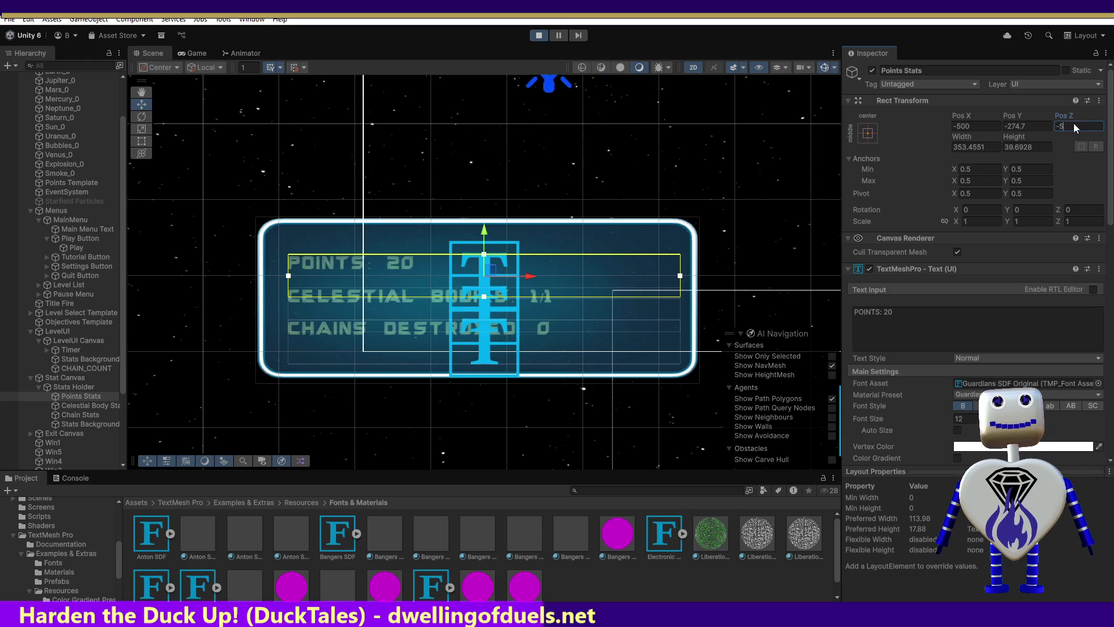
pyautogui.write('5')
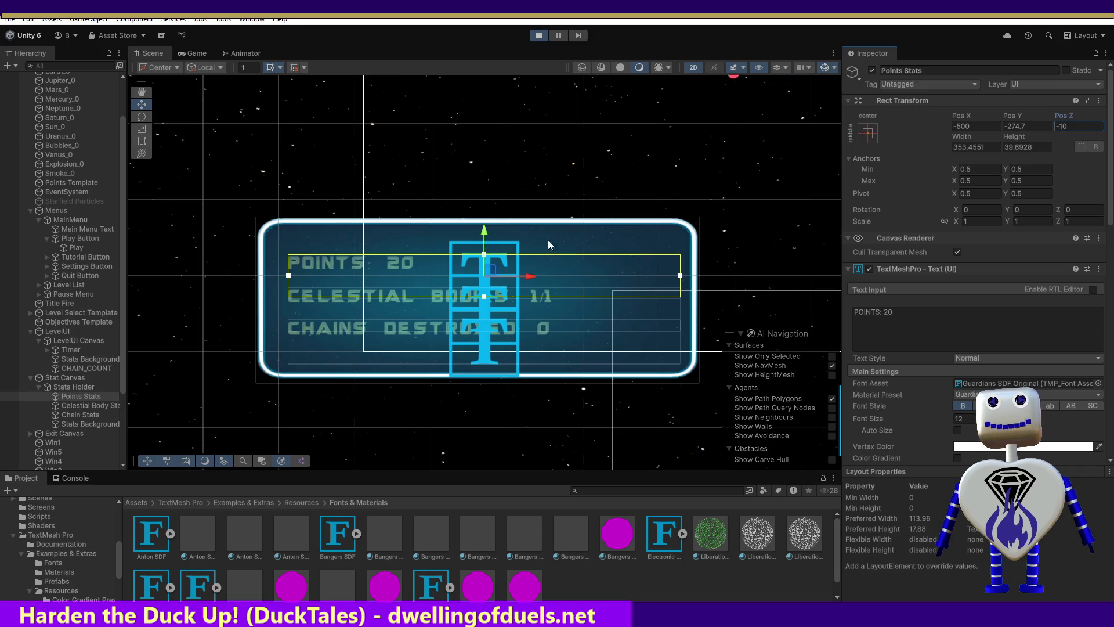
pyautogui.click(214, 123)
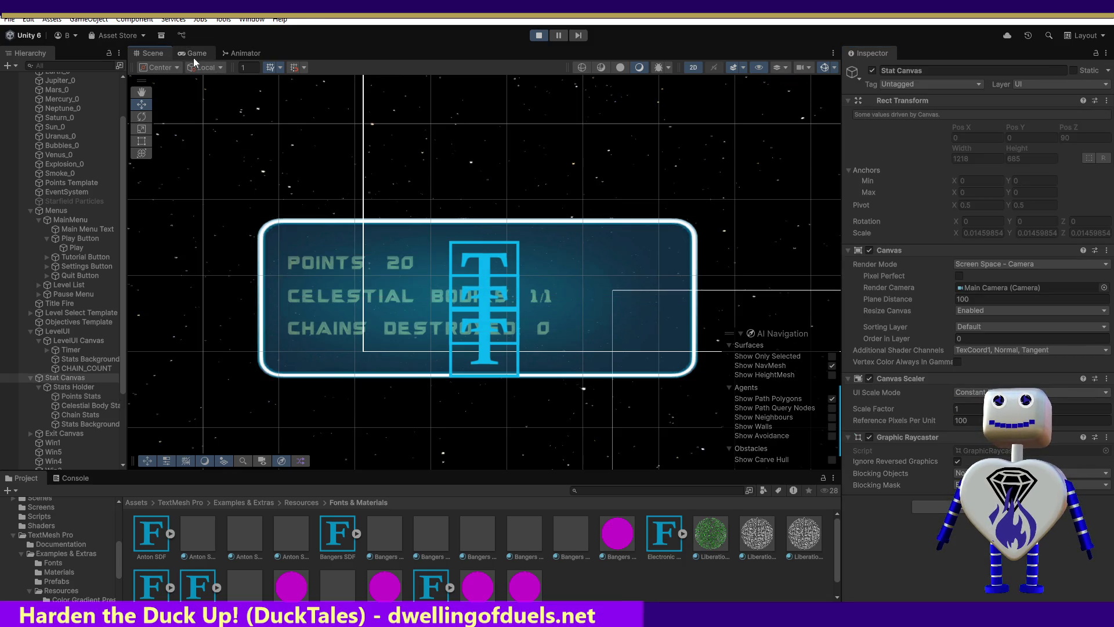
# Step: Preview the panel in Game view, check each stats text layer, and reopen info screen.png
pyautogui.click(192, 55)
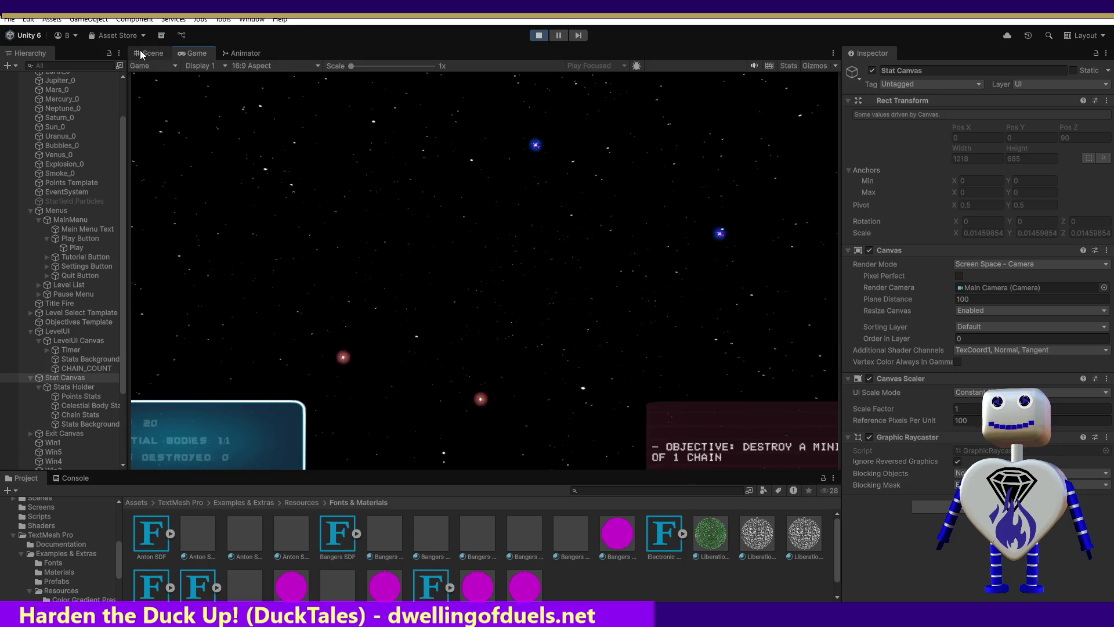
pyautogui.click(150, 53)
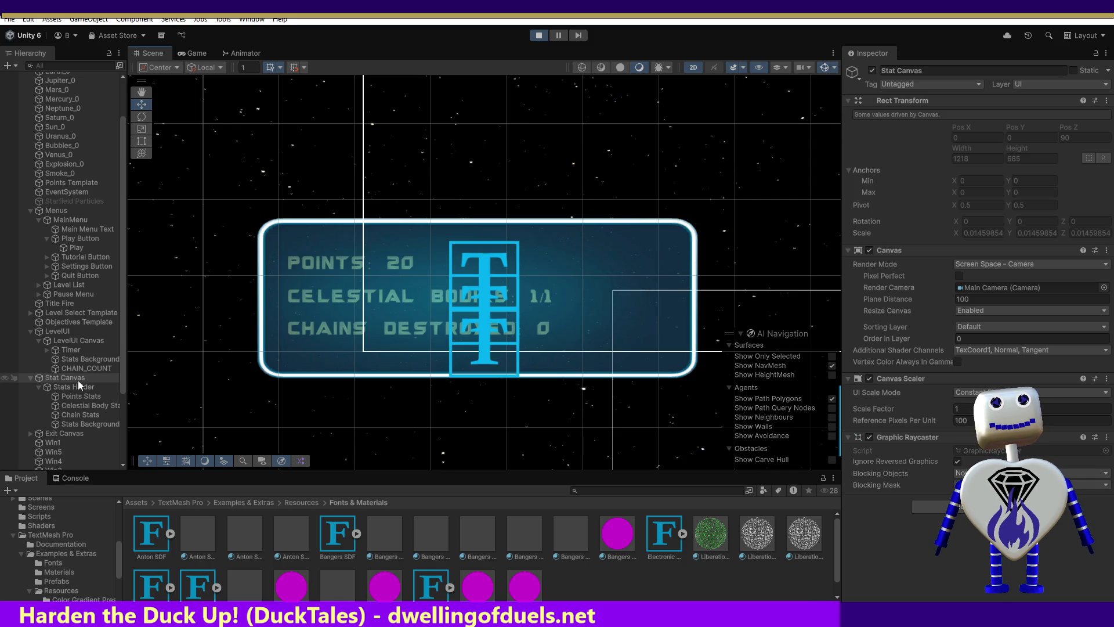
pyautogui.click(82, 387)
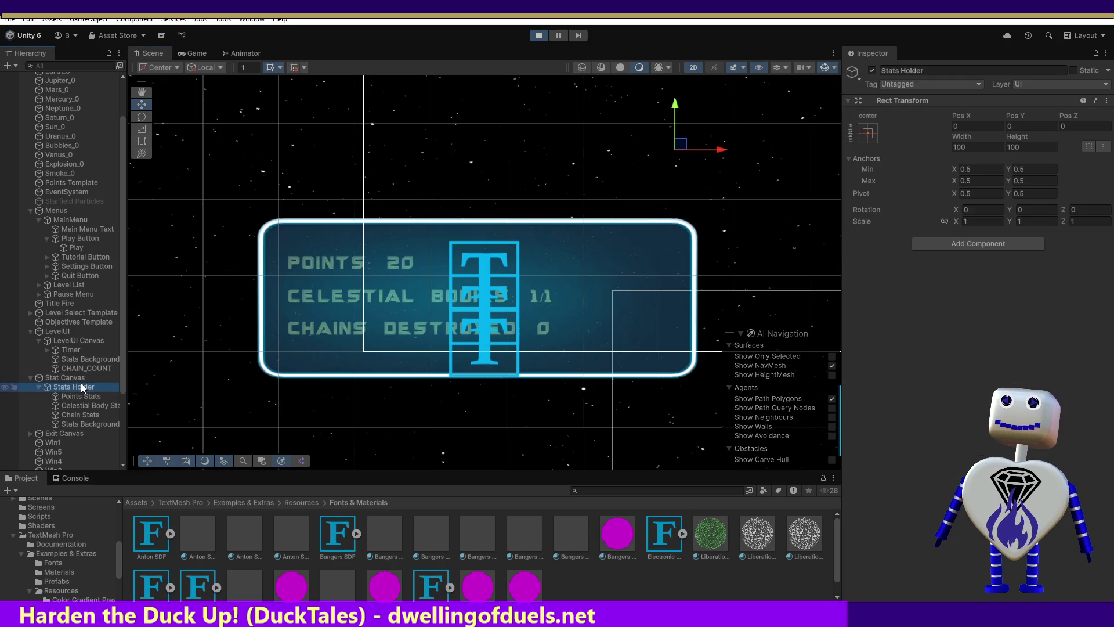
pyautogui.click(84, 396)
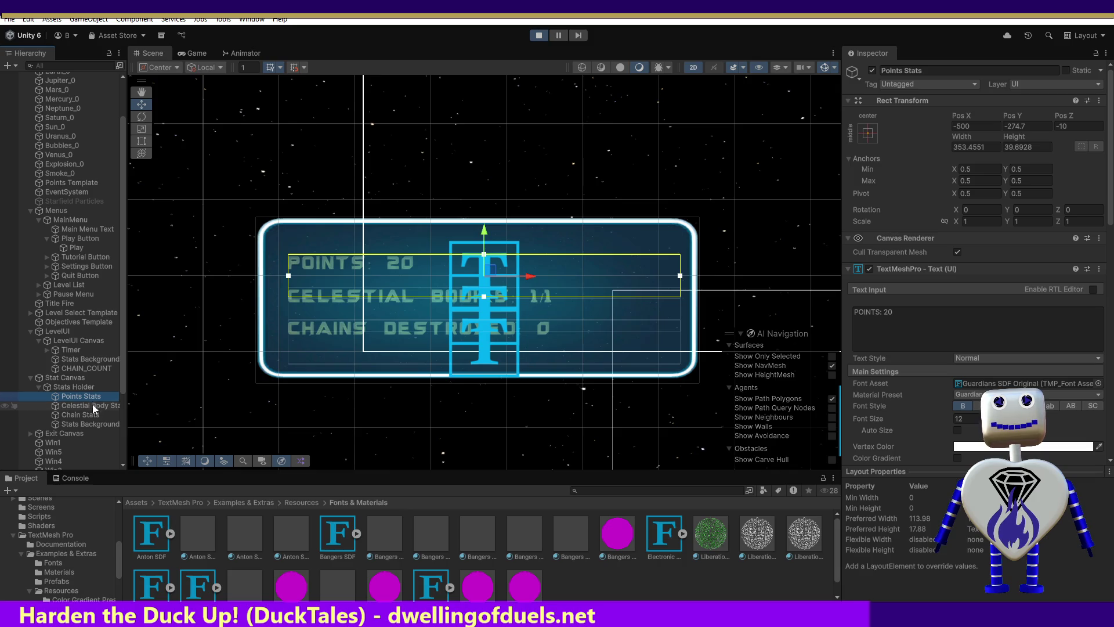
pyautogui.click(91, 406)
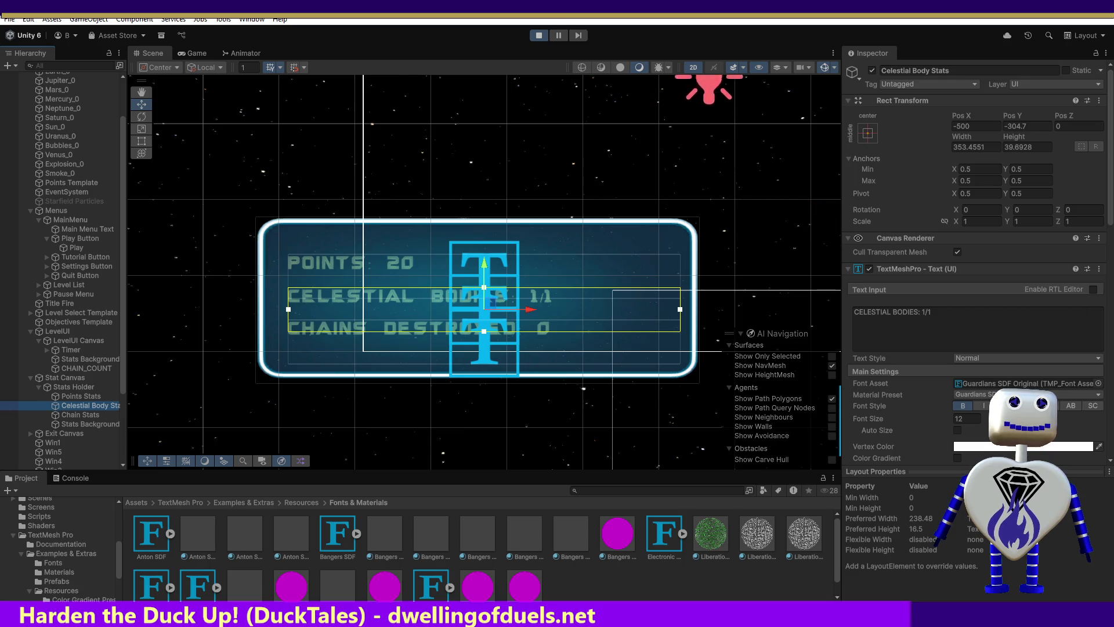
pyautogui.click(674, 615)
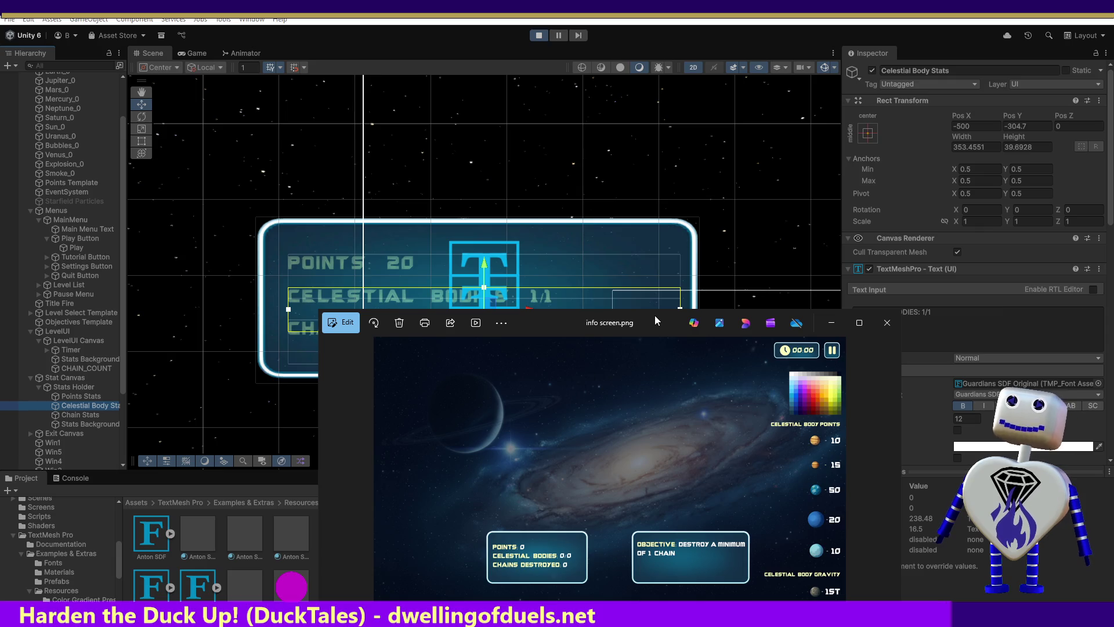
# Step: Minimize the info screen.png reference and select Stats Background in the Hierarchy
pyautogui.click(831, 323)
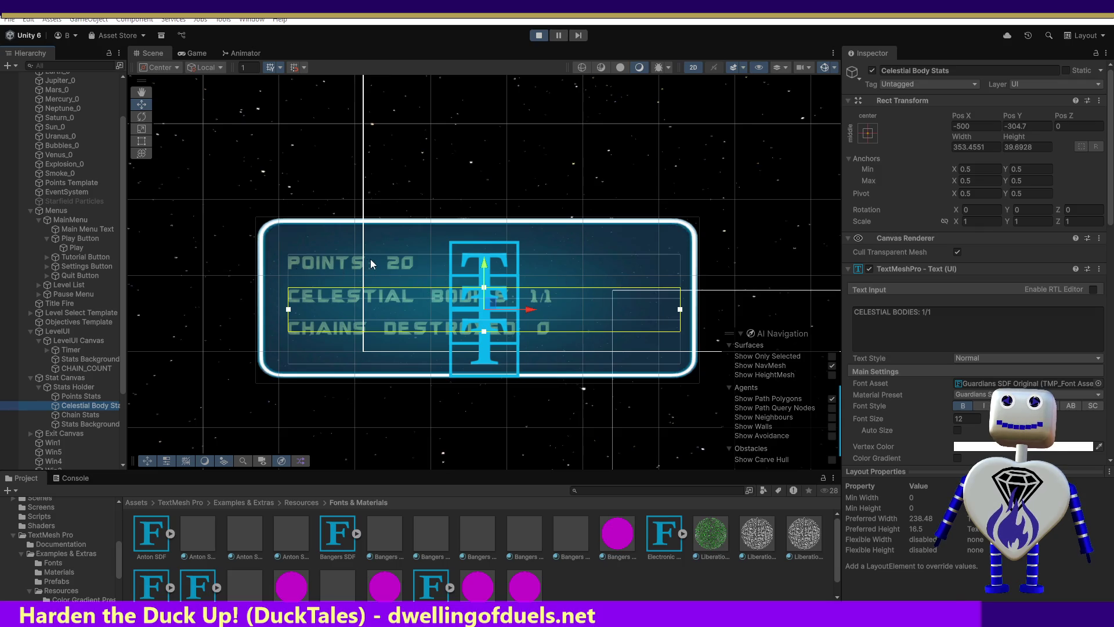
pyautogui.click(104, 424)
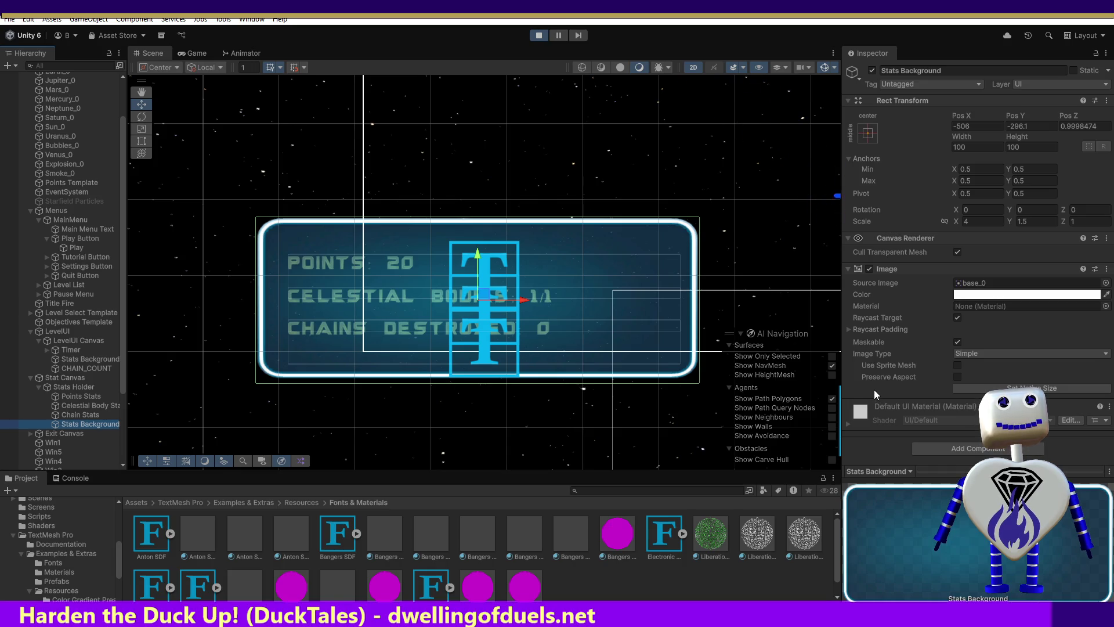
# Step: Try removing Stats Background's Canvas Renderer, accept the Image-dependency warning, then select Stat Canvas
pyautogui.click(957, 253)
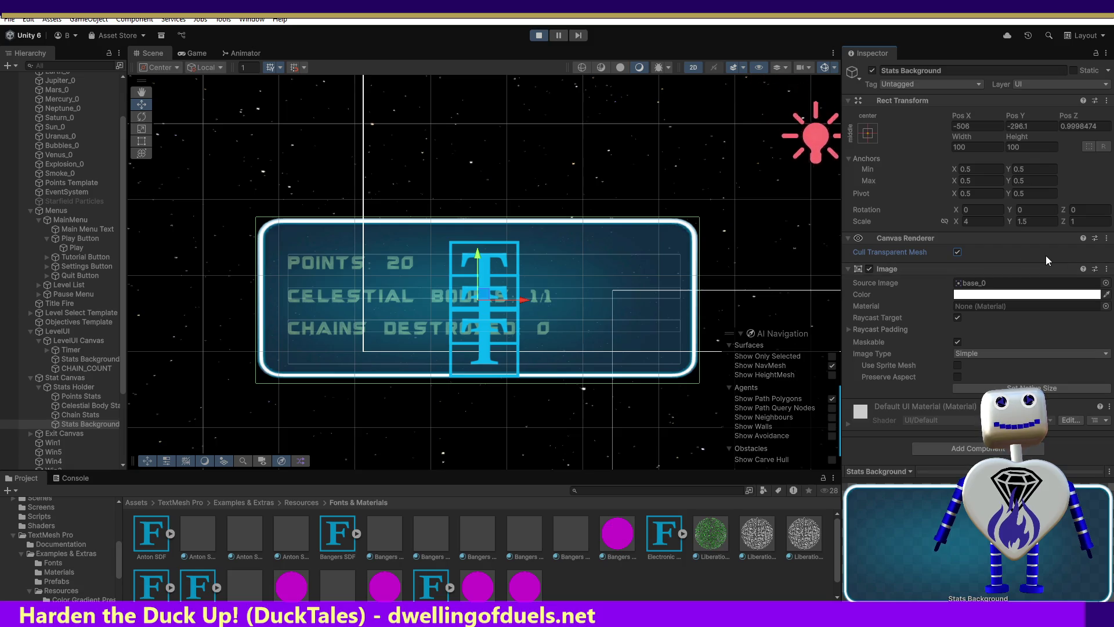
pyautogui.click(1107, 237)
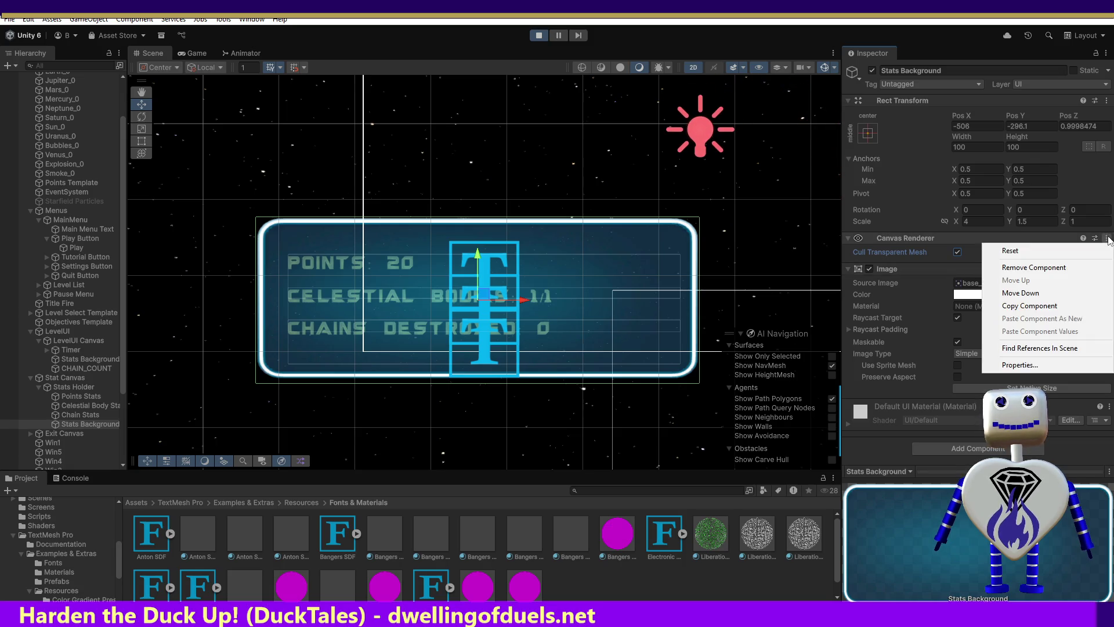
pyautogui.click(1042, 267)
pyautogui.click(646, 340)
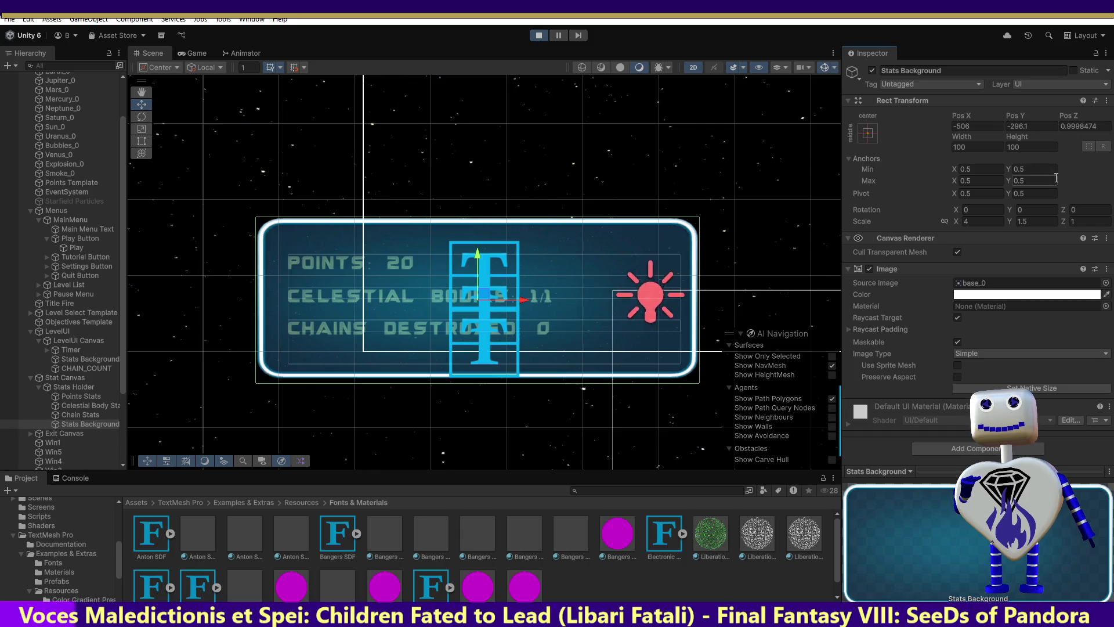
pyautogui.click(51, 379)
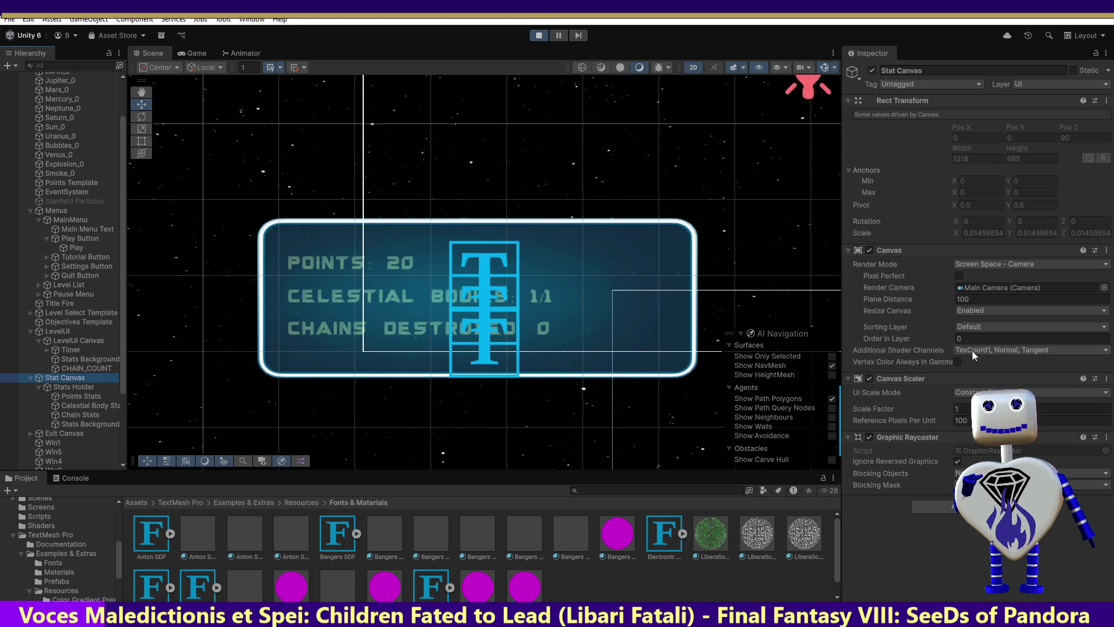
pyautogui.click(972, 326)
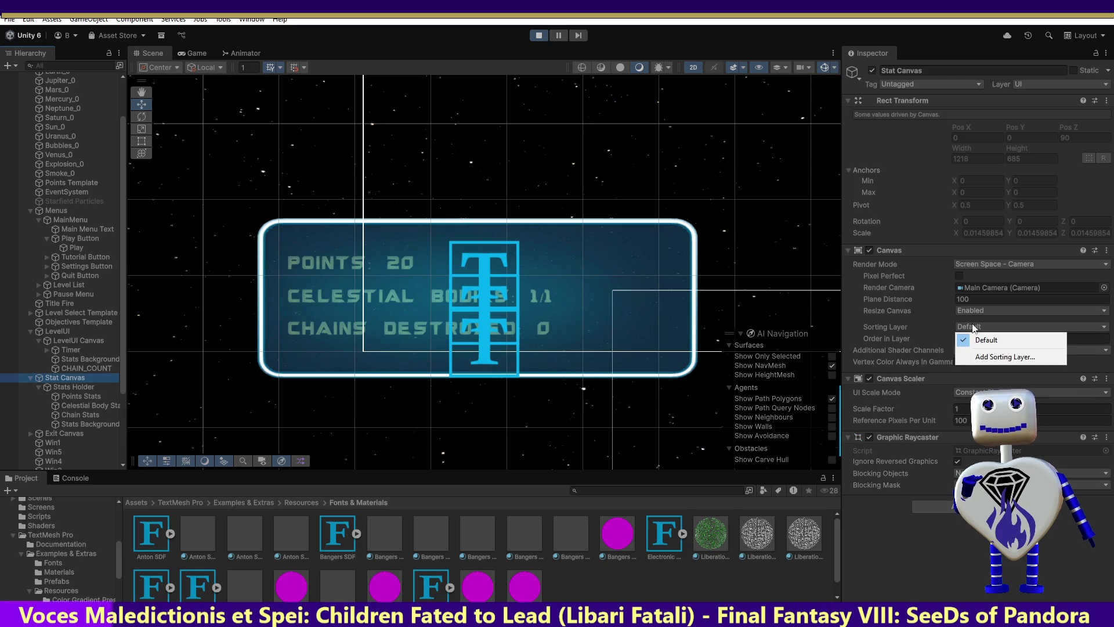
pyautogui.press('Escape')
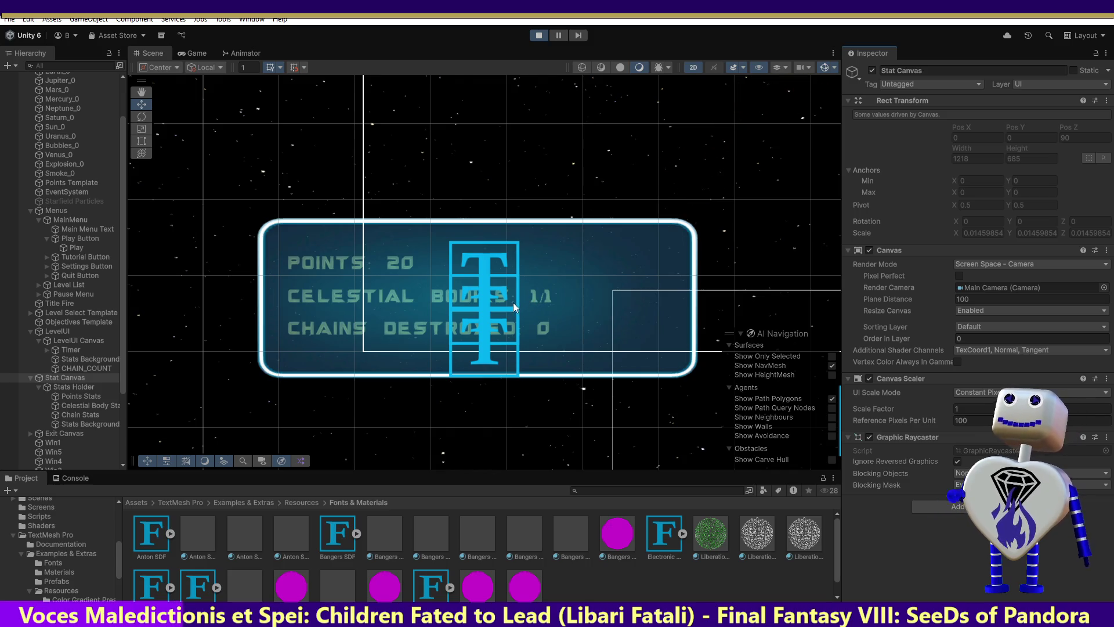
pyautogui.click(80, 387)
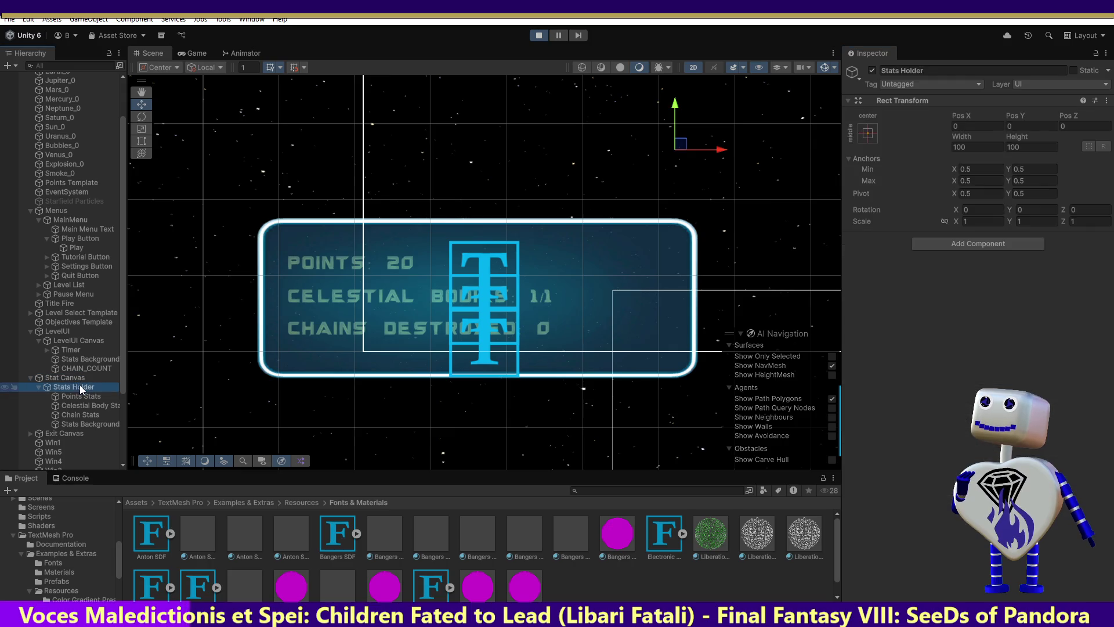
# Step: Review the Points, Celestial Body and Chain Stats texts and the Stats Background image
pyautogui.click(77, 395)
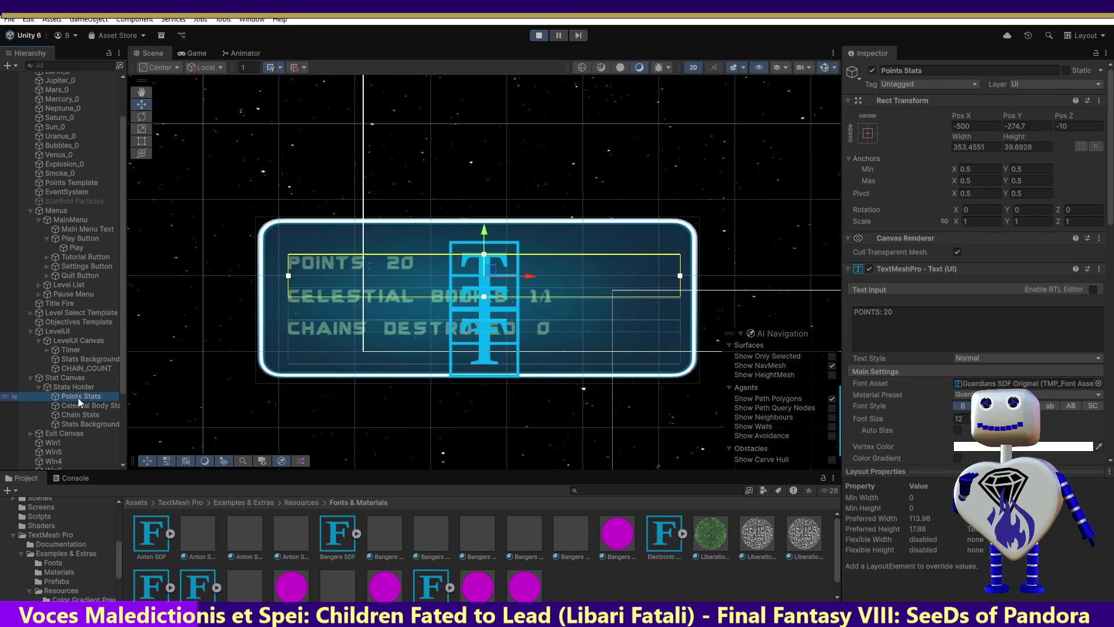
pyautogui.click(79, 405)
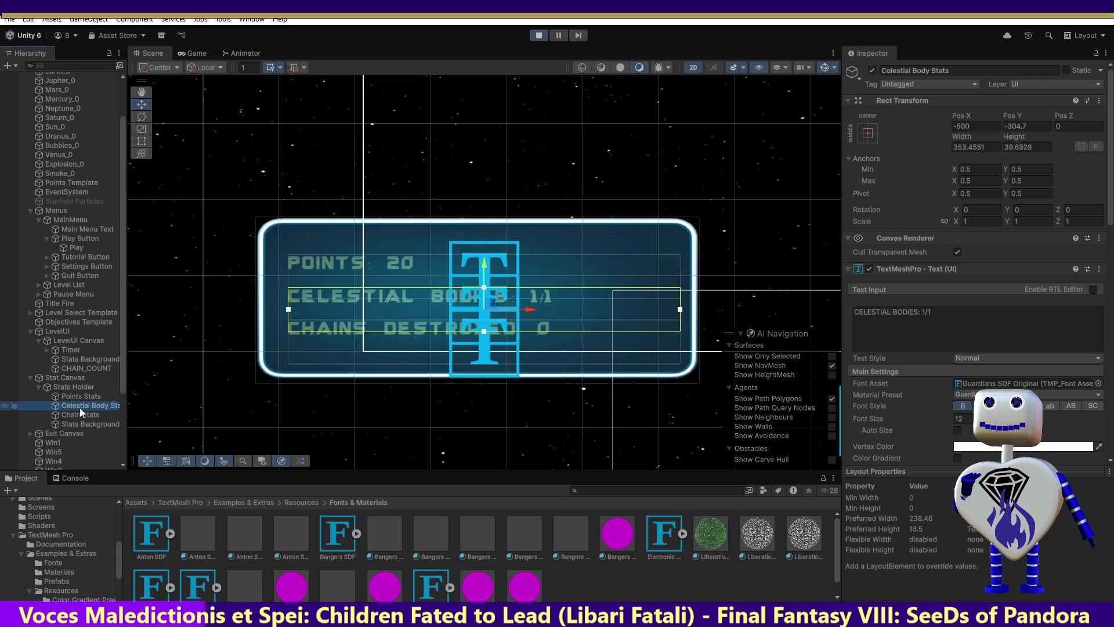
pyautogui.click(81, 416)
pyautogui.click(82, 423)
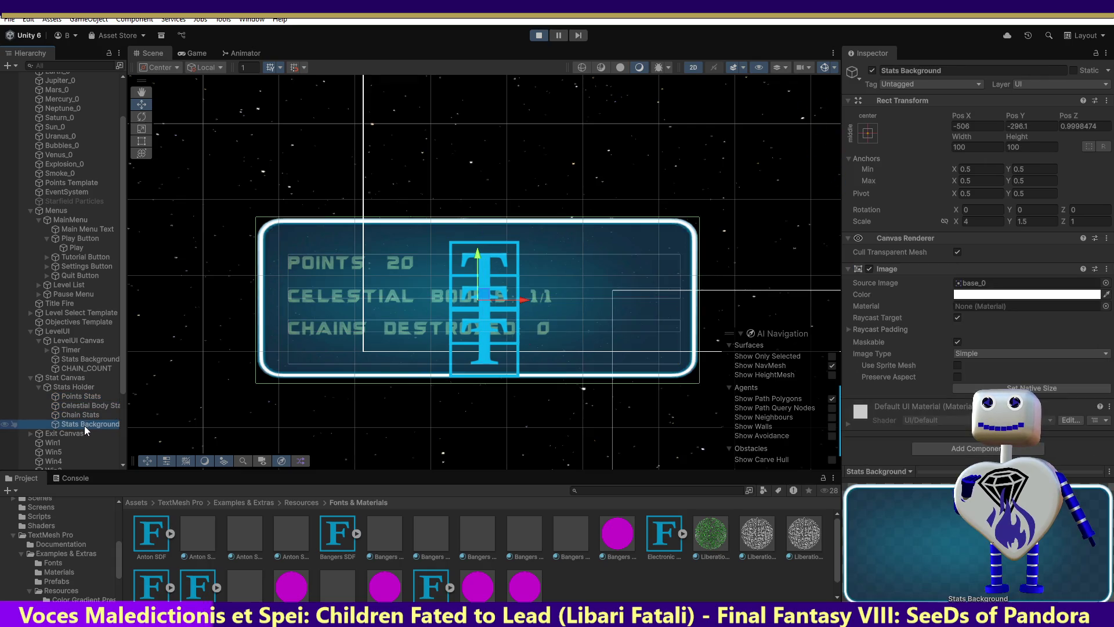
pyautogui.click(86, 413)
pyautogui.click(88, 405)
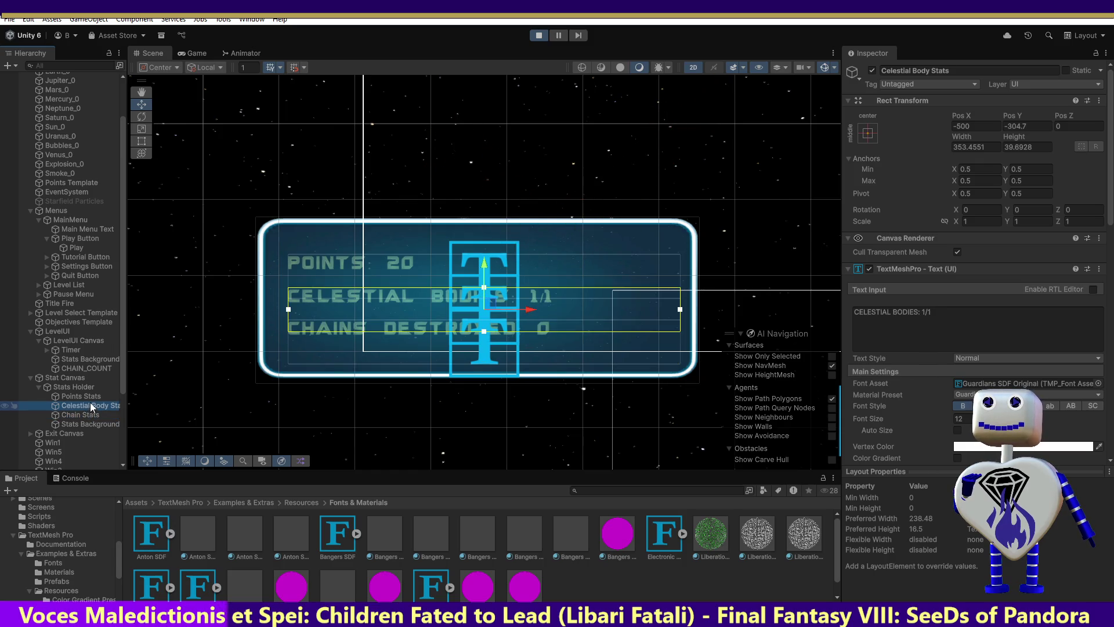
pyautogui.click(957, 253)
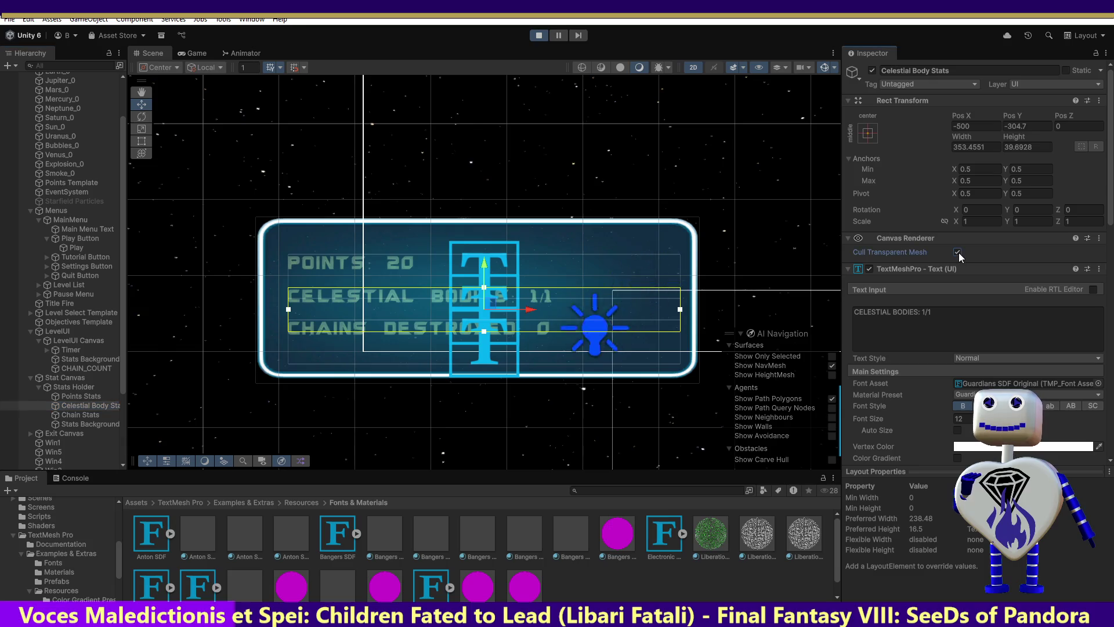
# Step: Step through the stats texts again to Stats Background, opening and dismissing its context menu
pyautogui.click(77, 396)
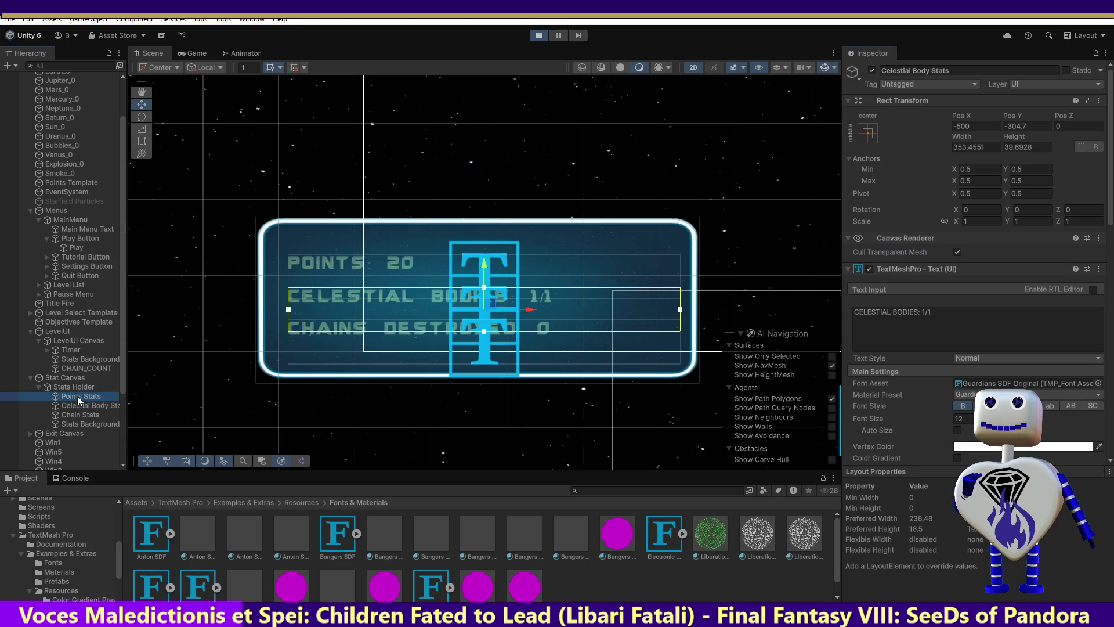
pyautogui.click(82, 408)
pyautogui.click(81, 416)
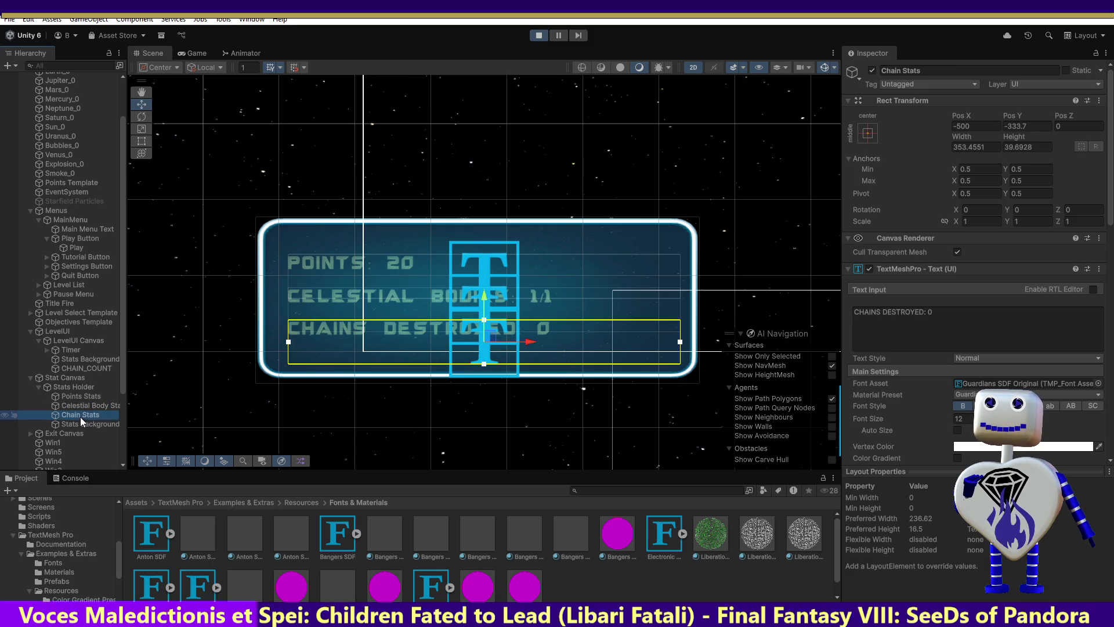
pyautogui.click(78, 426)
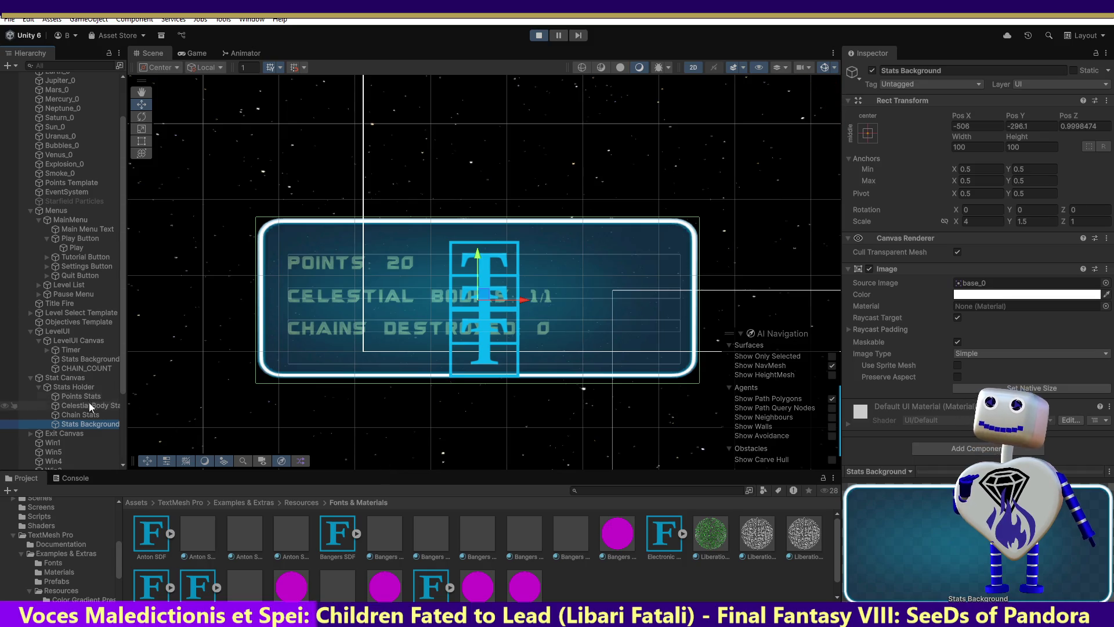
pyautogui.rightClick(88, 426)
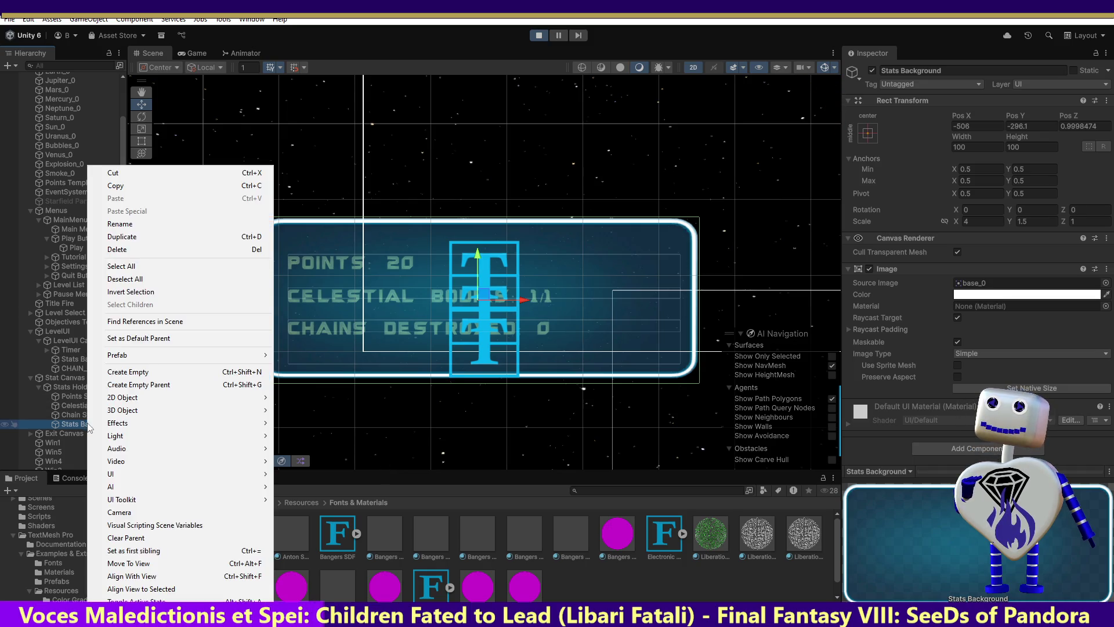
pyautogui.click(486, 384)
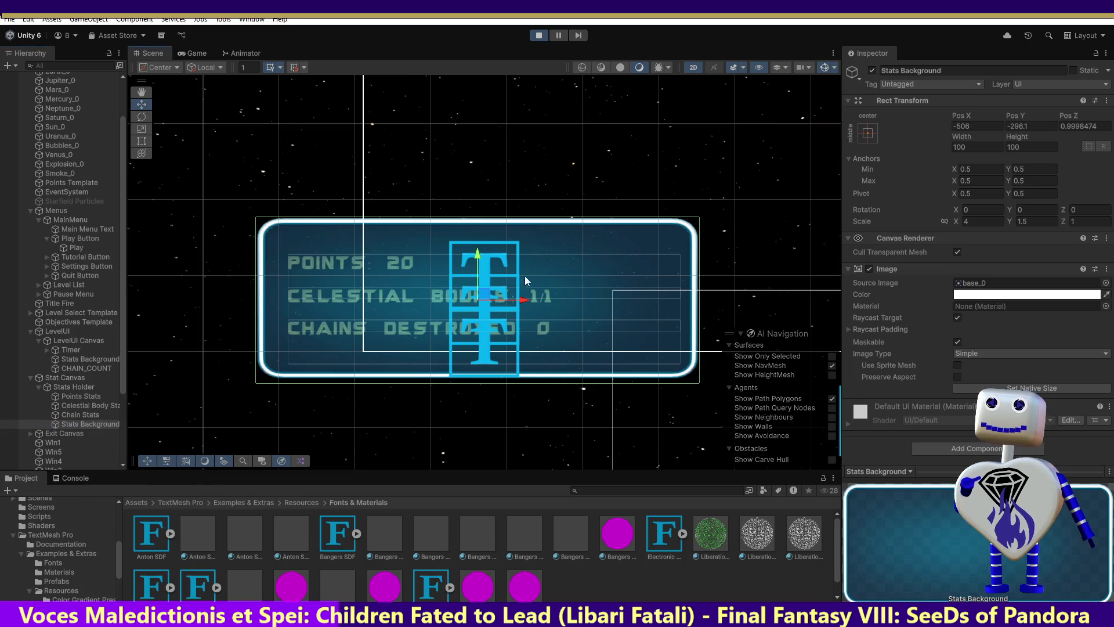
pyautogui.click(876, 68)
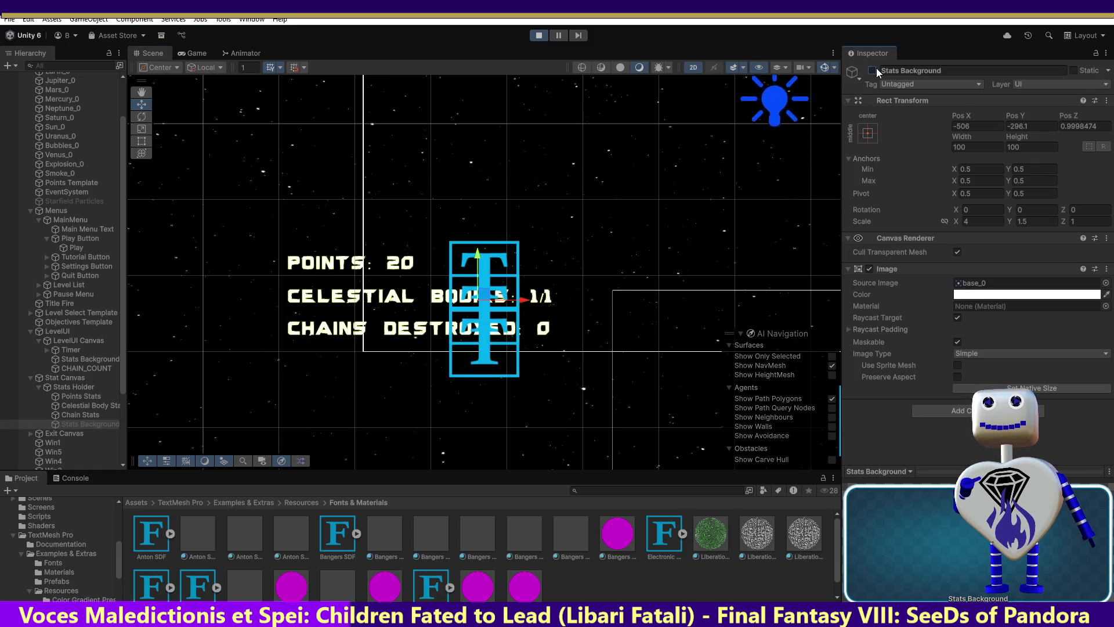
pyautogui.click(876, 68)
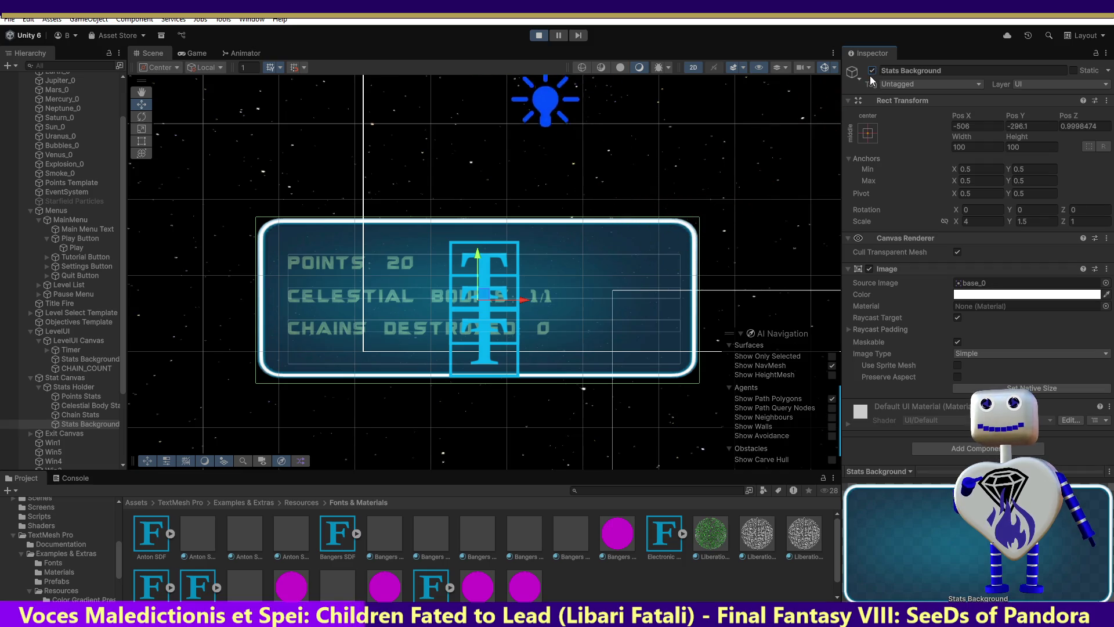
pyautogui.click(1104, 129)
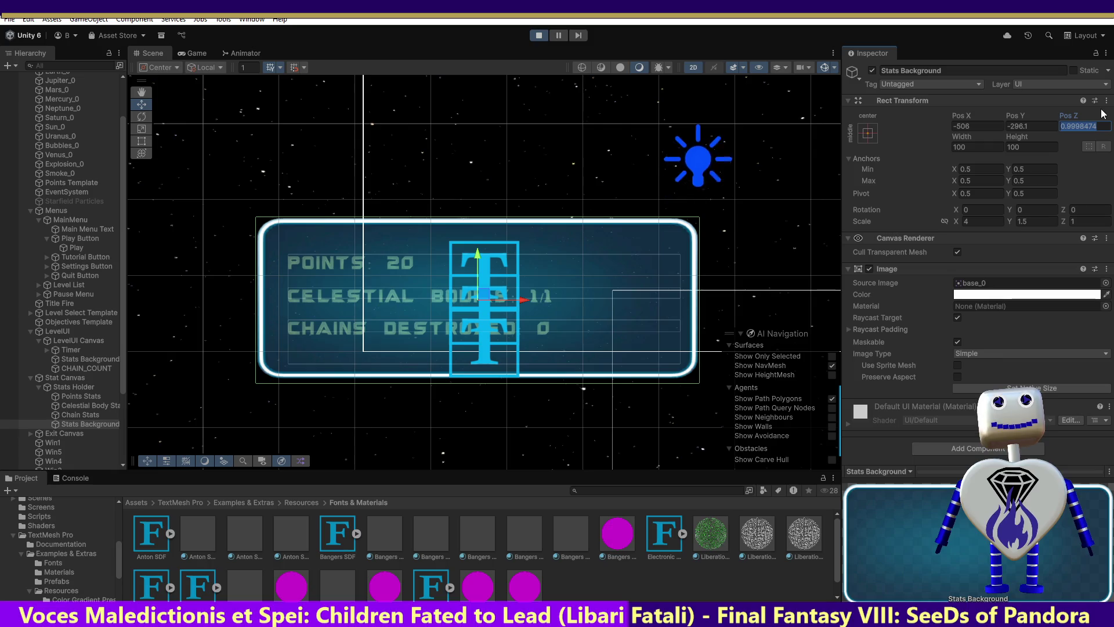
# Step: Change the Stats Background depth from -100 to 100 and edit its Z scale
pyautogui.write('-100')
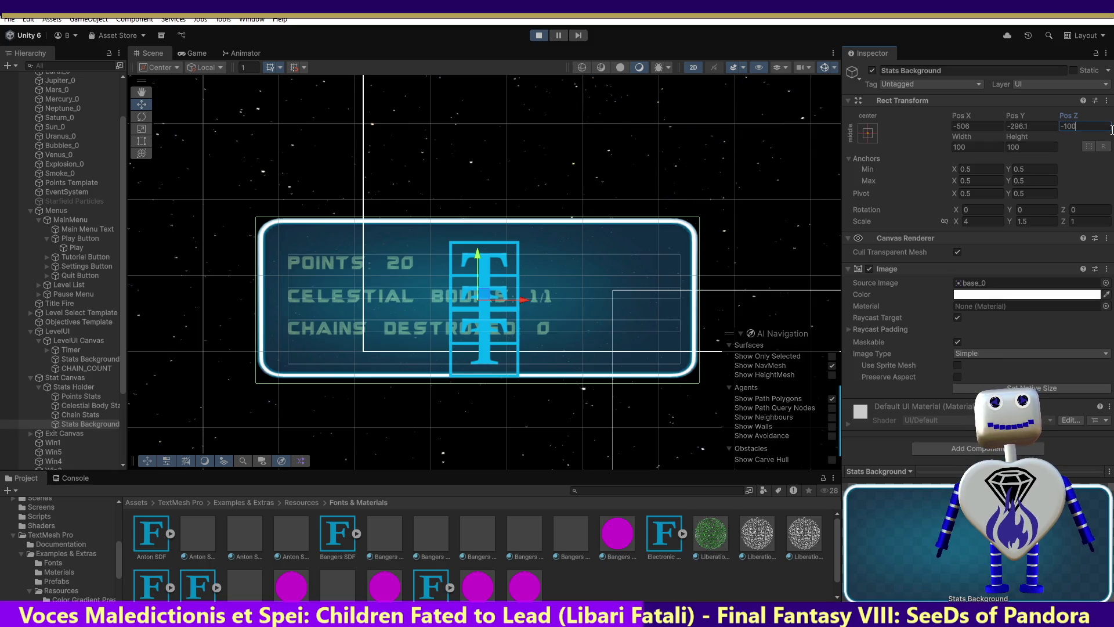
pyautogui.press('BackSpace')
pyautogui.press('BackSpace')
pyautogui.press('BackSpace')
pyautogui.write('100')
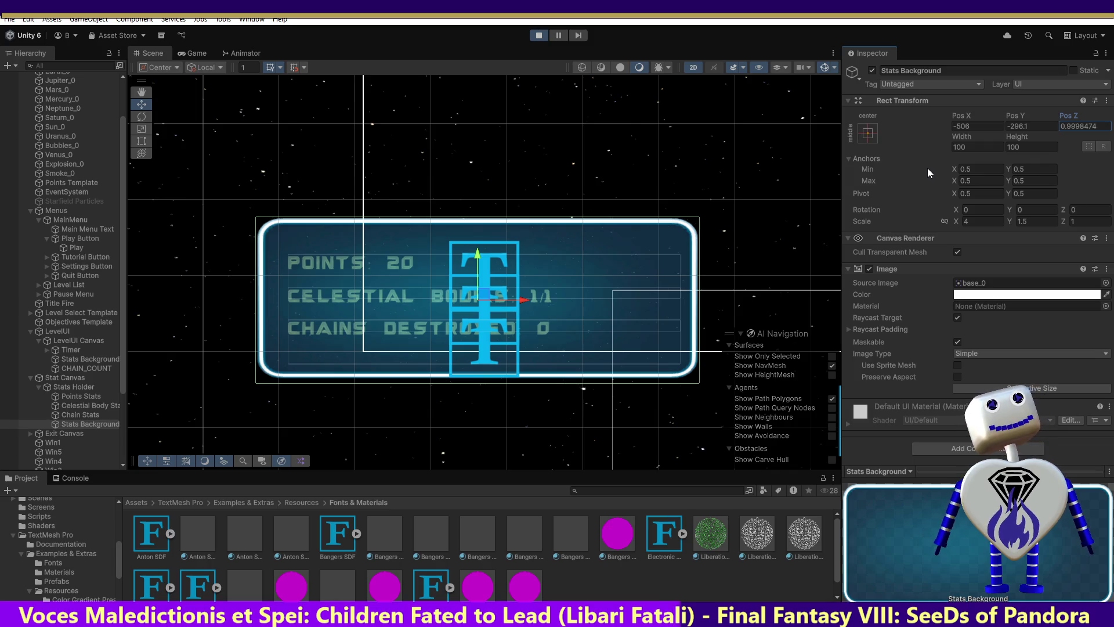
pyautogui.click(1022, 209)
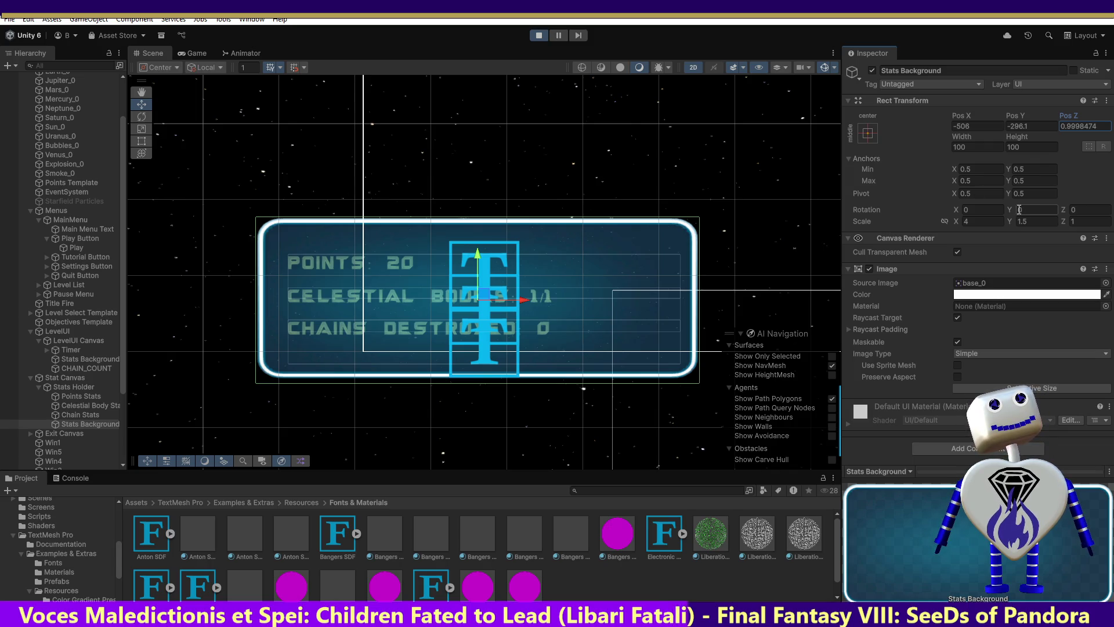
pyautogui.click(1089, 221)
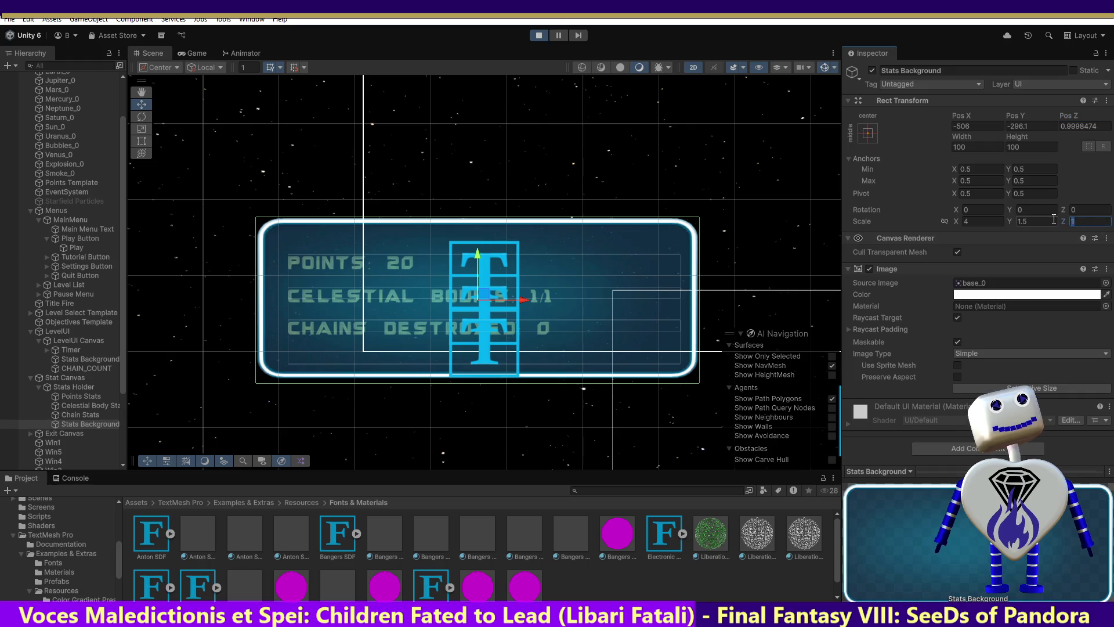
pyautogui.write('0')
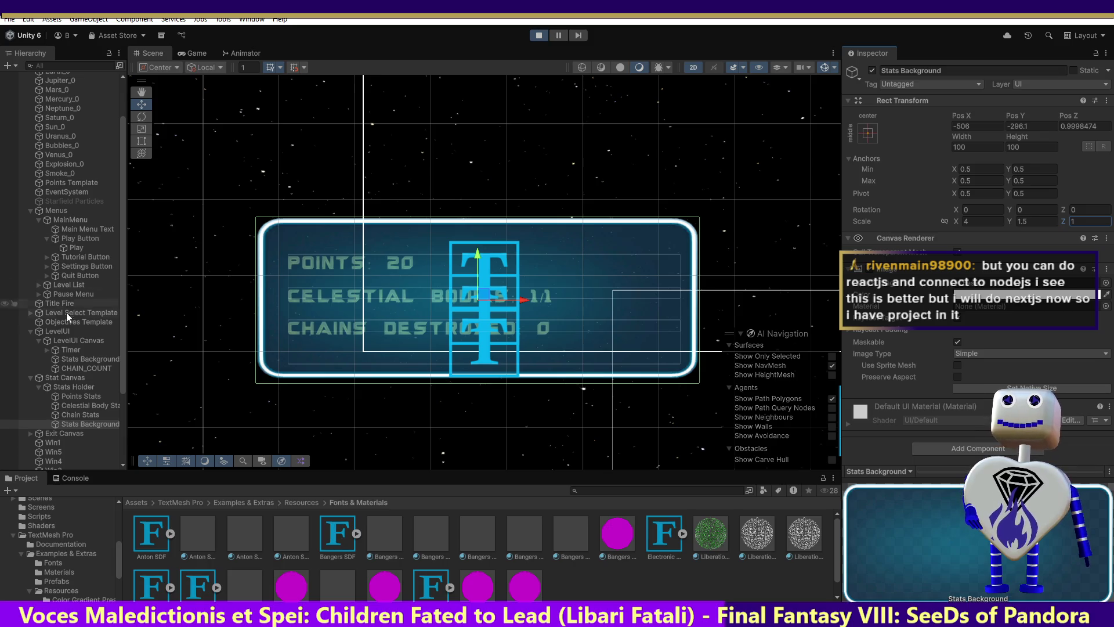
# Step: View Points Stats, then Celestial Body Stats, then Points Stats again in the Inspector
pyautogui.click(110, 397)
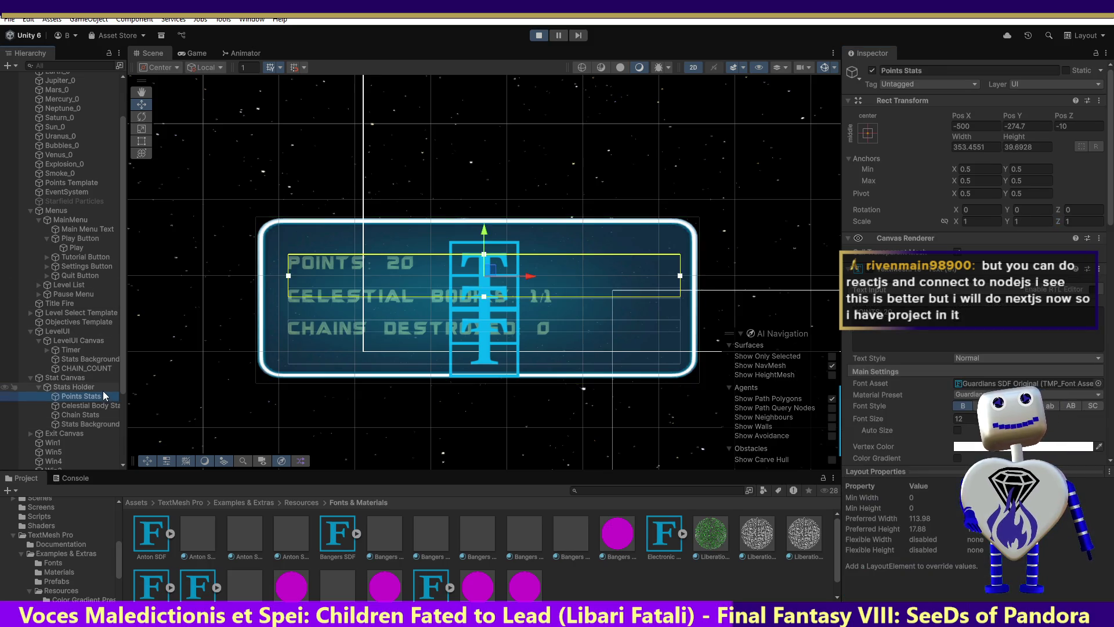
pyautogui.click(102, 404)
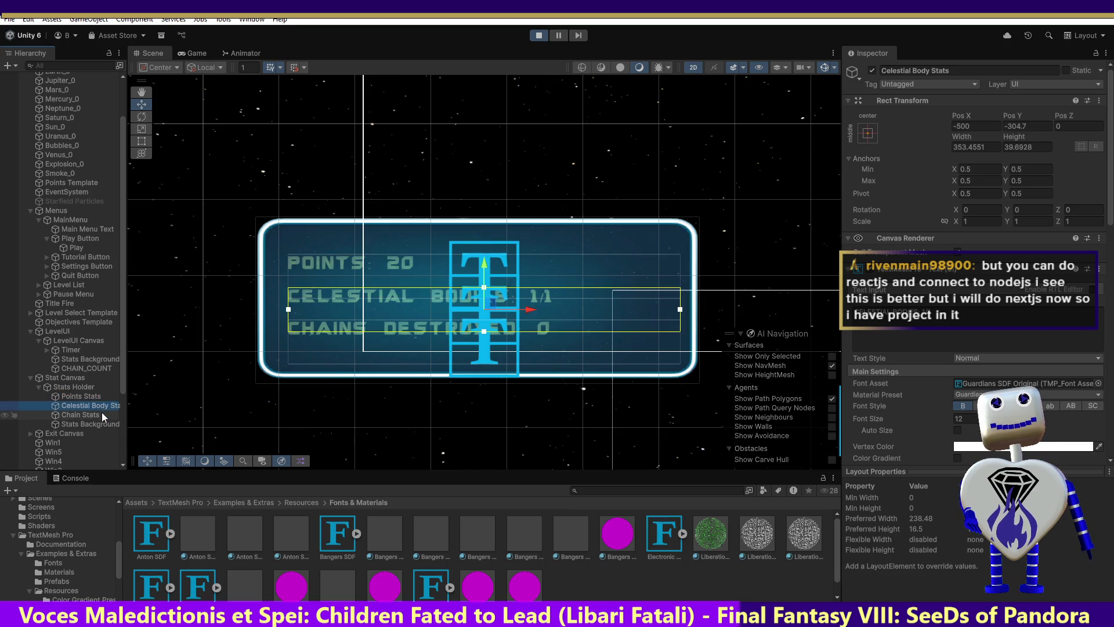
pyautogui.click(99, 396)
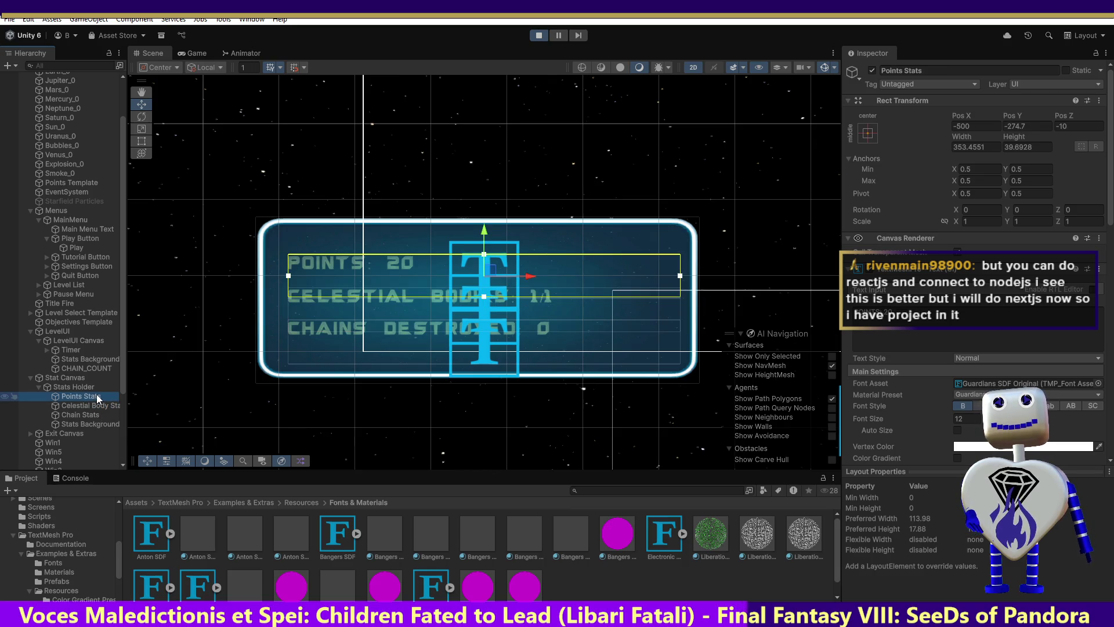
# Step: Exit Play mode, look over the Chain and Points Stats texts, then select Stat Canvas
pyautogui.click(539, 35)
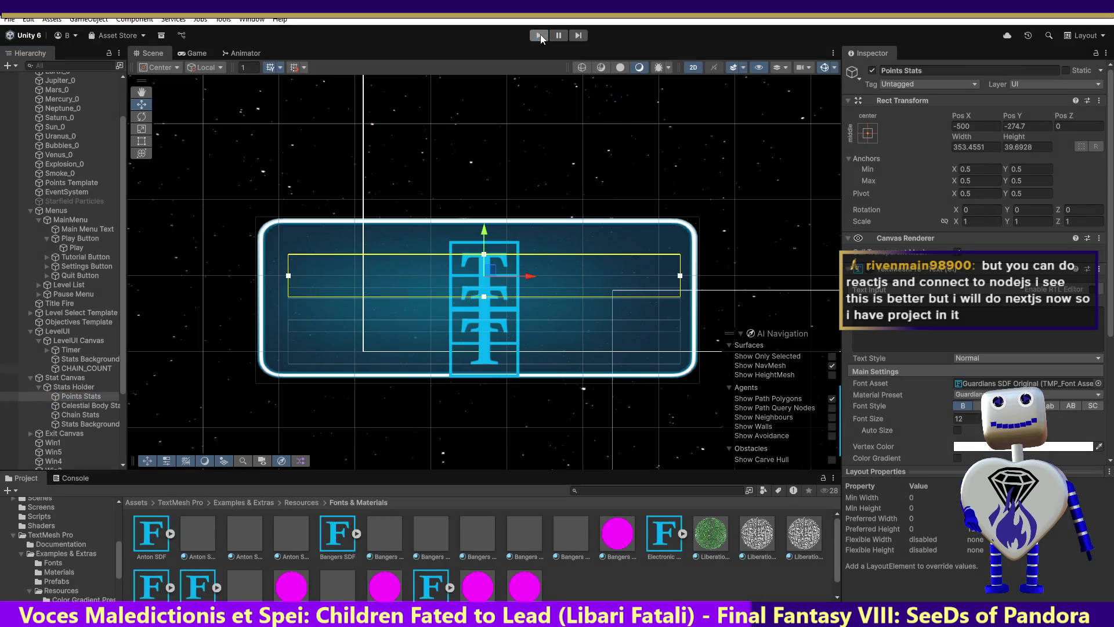
pyautogui.click(99, 405)
pyautogui.click(92, 420)
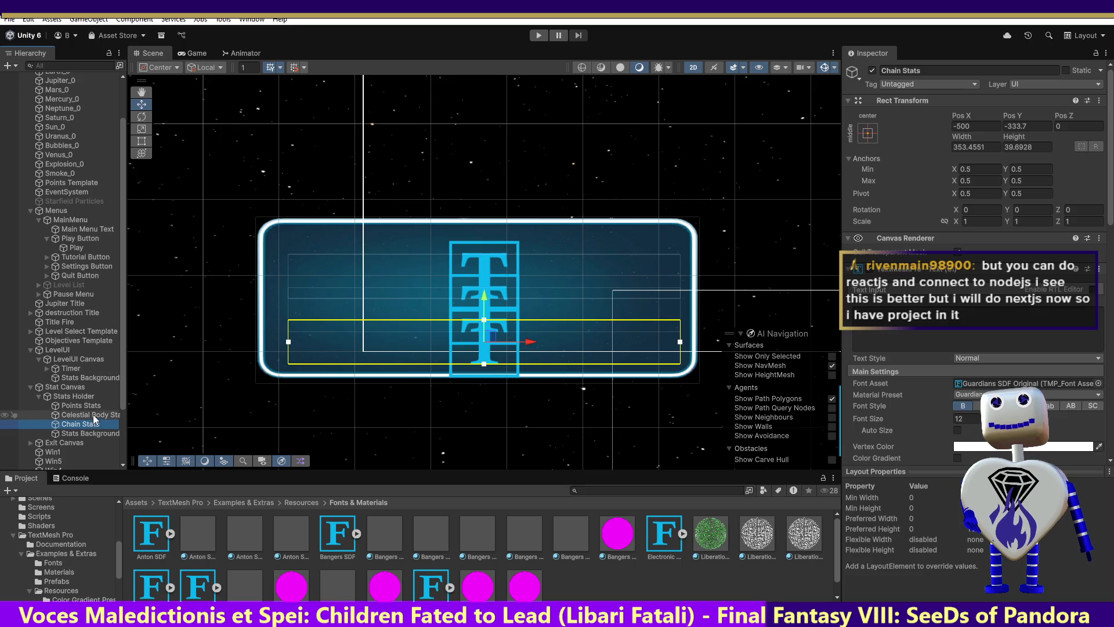
pyautogui.click(96, 398)
pyautogui.click(95, 407)
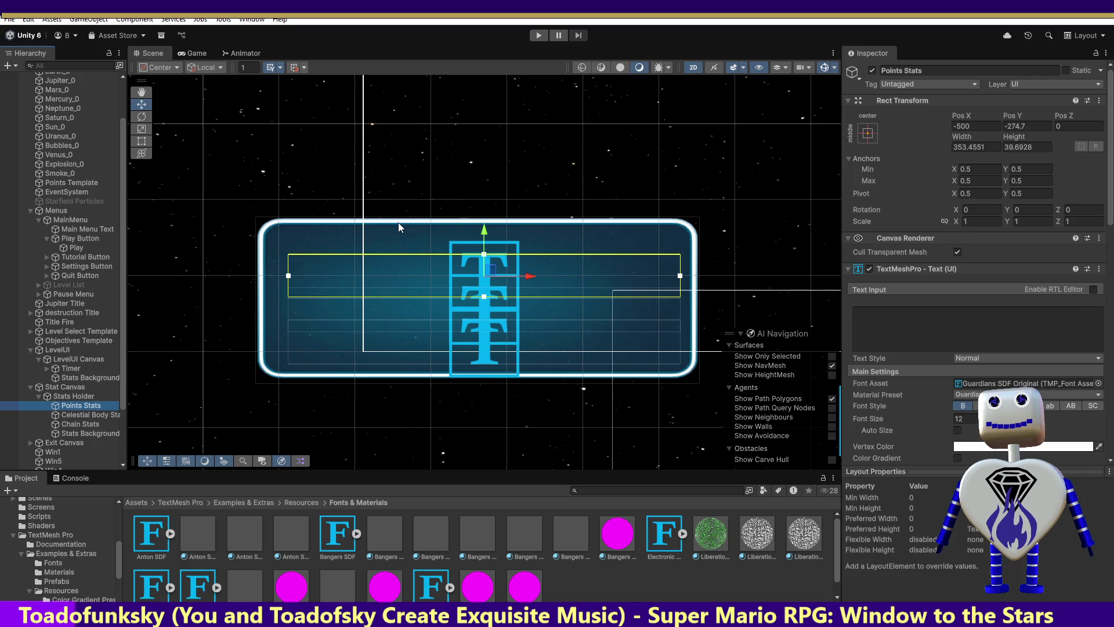
pyautogui.click(86, 387)
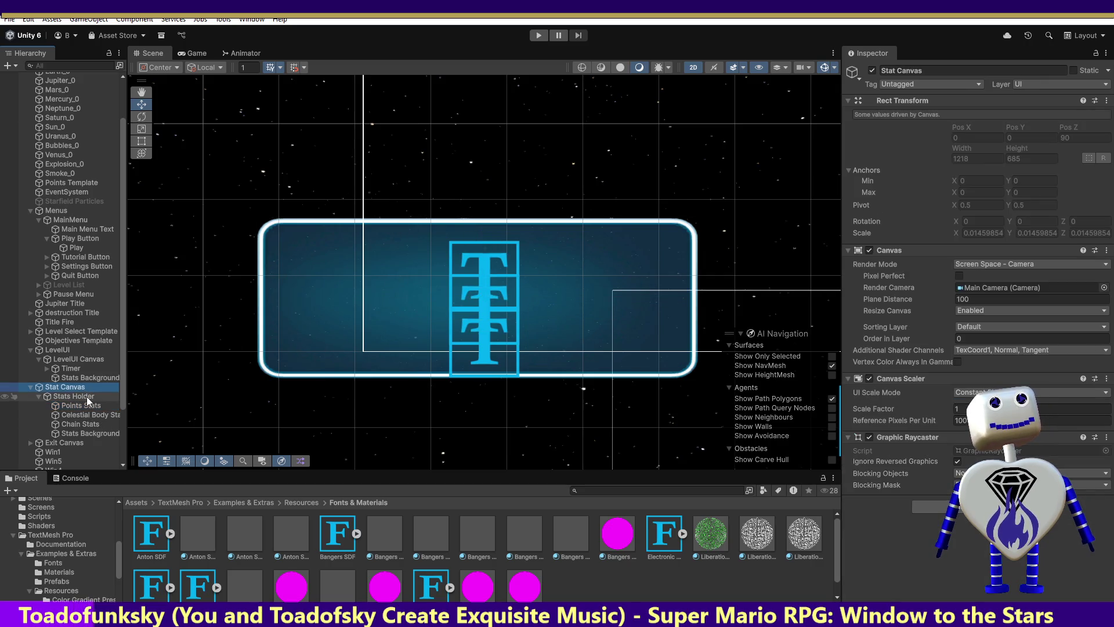
# Step: Set Stat Canvas Order in Layer to 2 and run the game to the level select
pyautogui.click(960, 339)
pyautogui.write('2')
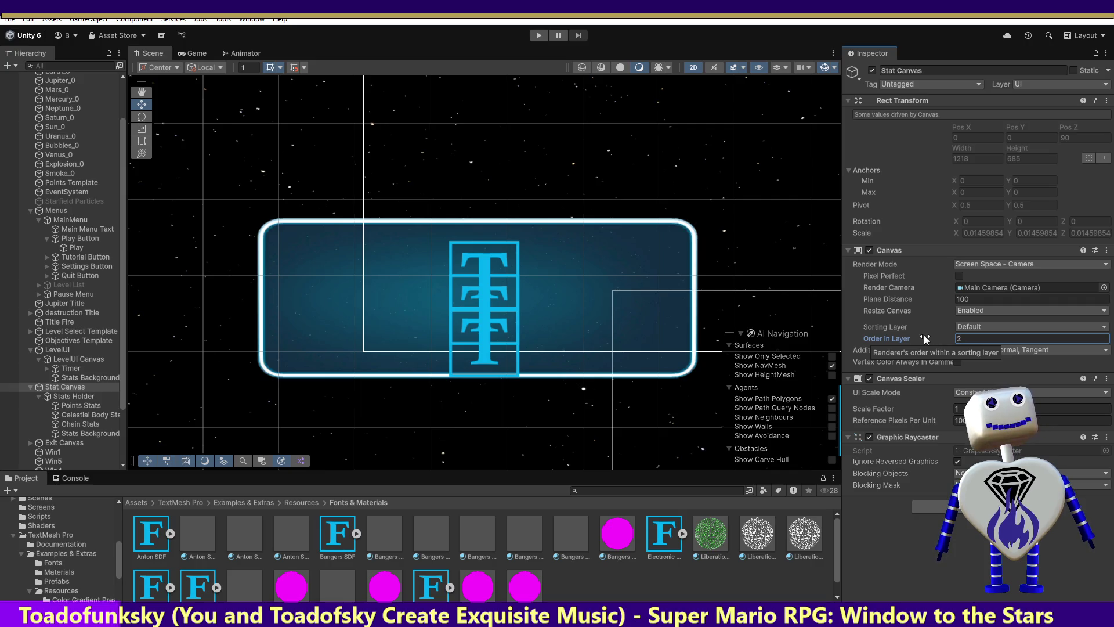
pyautogui.click(538, 35)
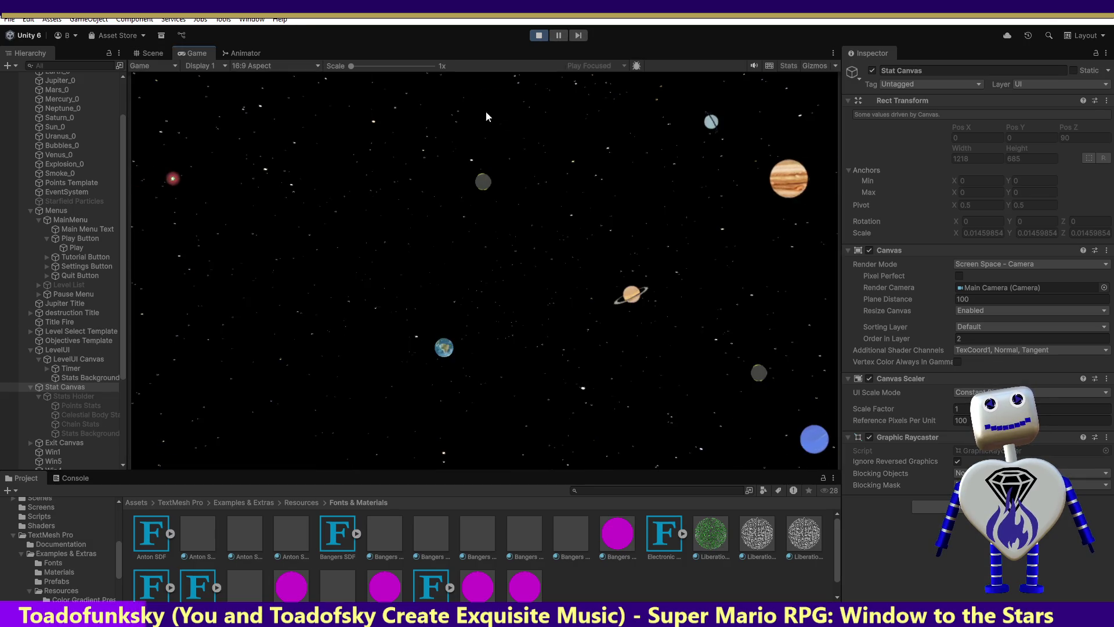
pyautogui.click(551, 232)
# Step: Start the Skill Challenge level, try Stat Canvas Order in Layer 5, then stop playing
pyautogui.click(478, 248)
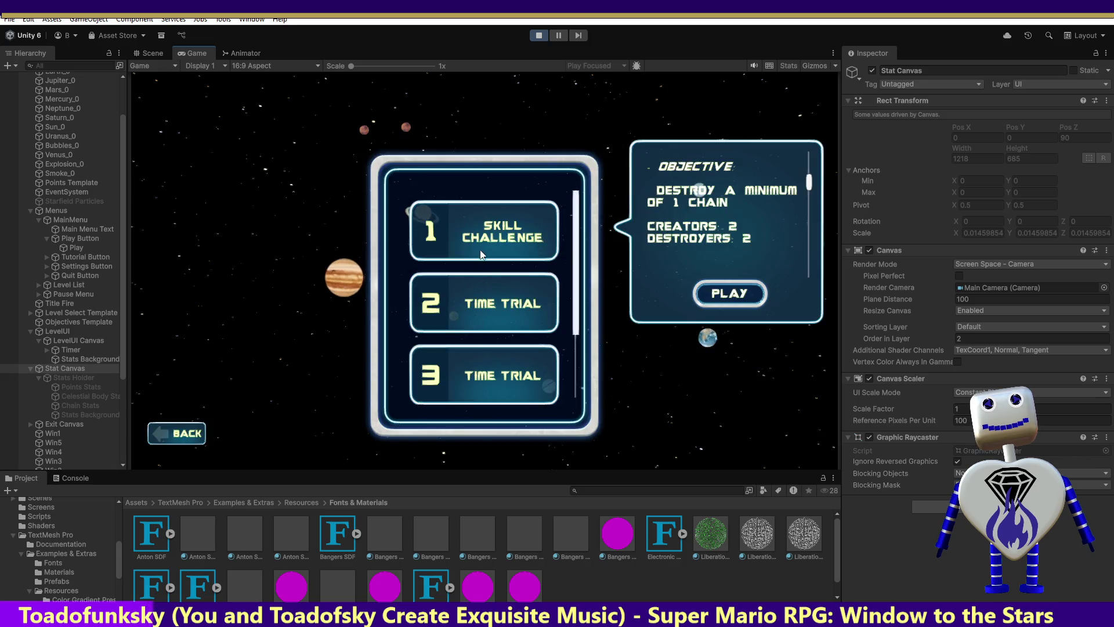
pyautogui.click(735, 294)
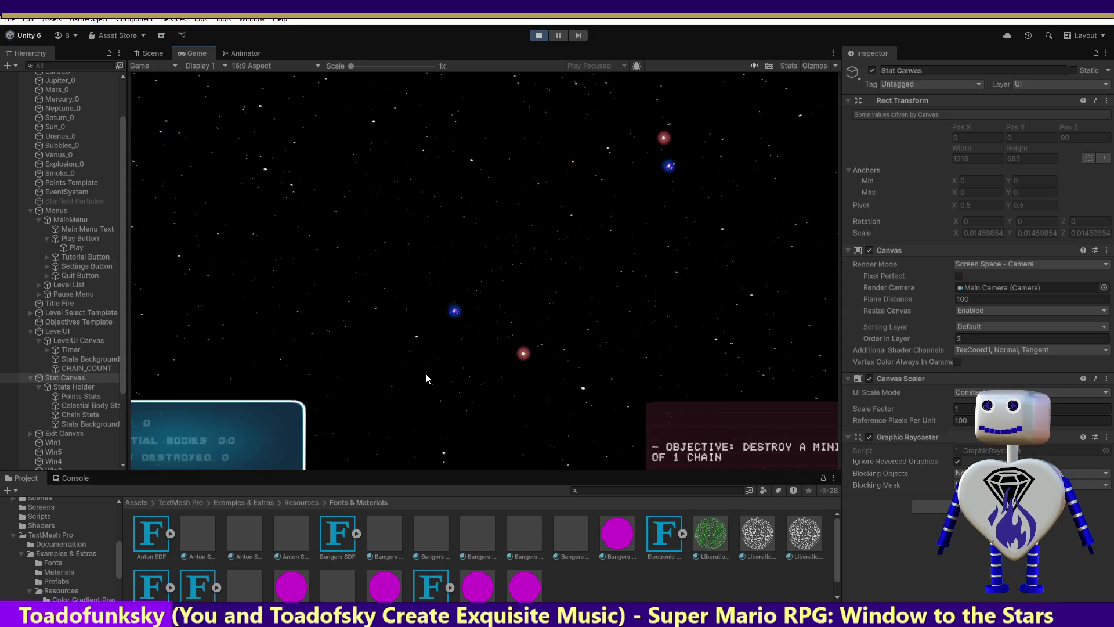
pyautogui.click(941, 339)
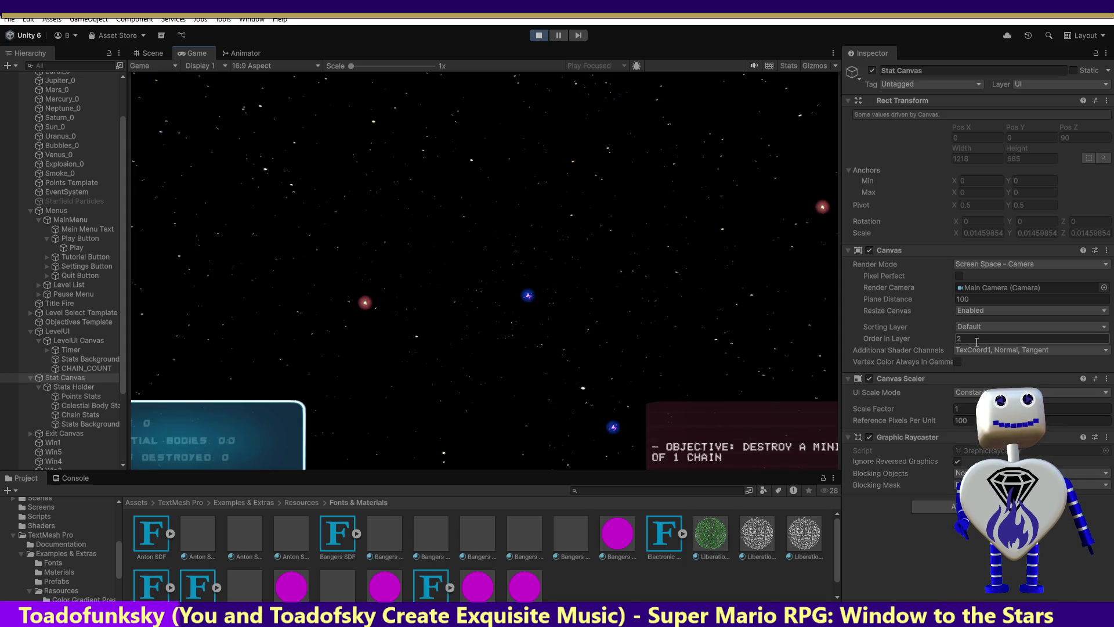
pyautogui.write('5')
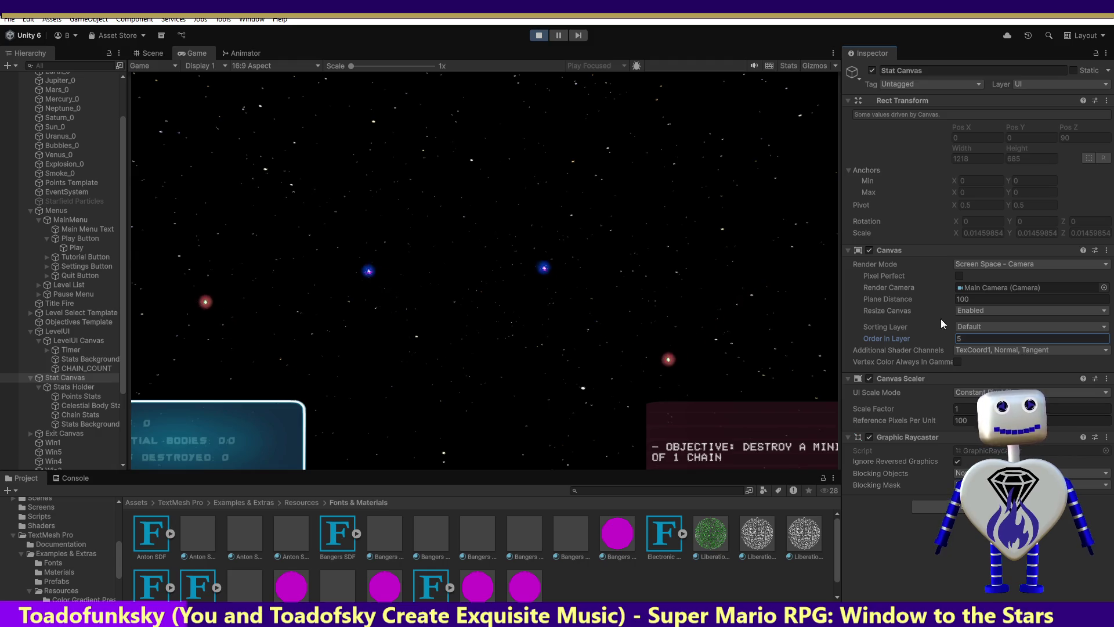
pyautogui.click(539, 36)
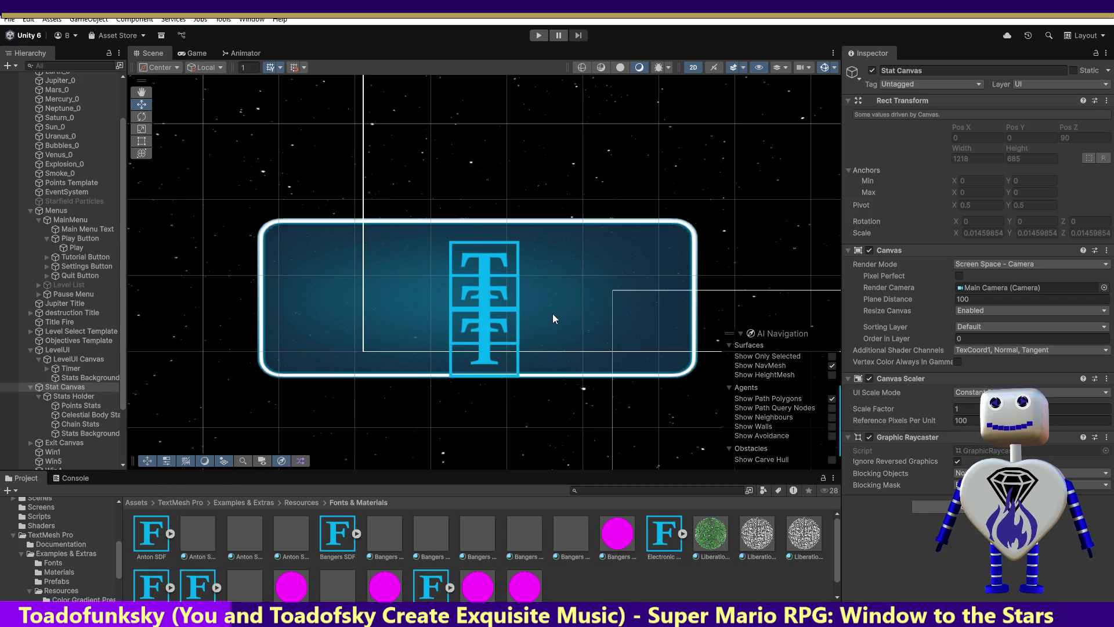
# Step: Look over Stats Holder, each stats text, Exit Canvas and the Stats Background image
pyautogui.click(72, 396)
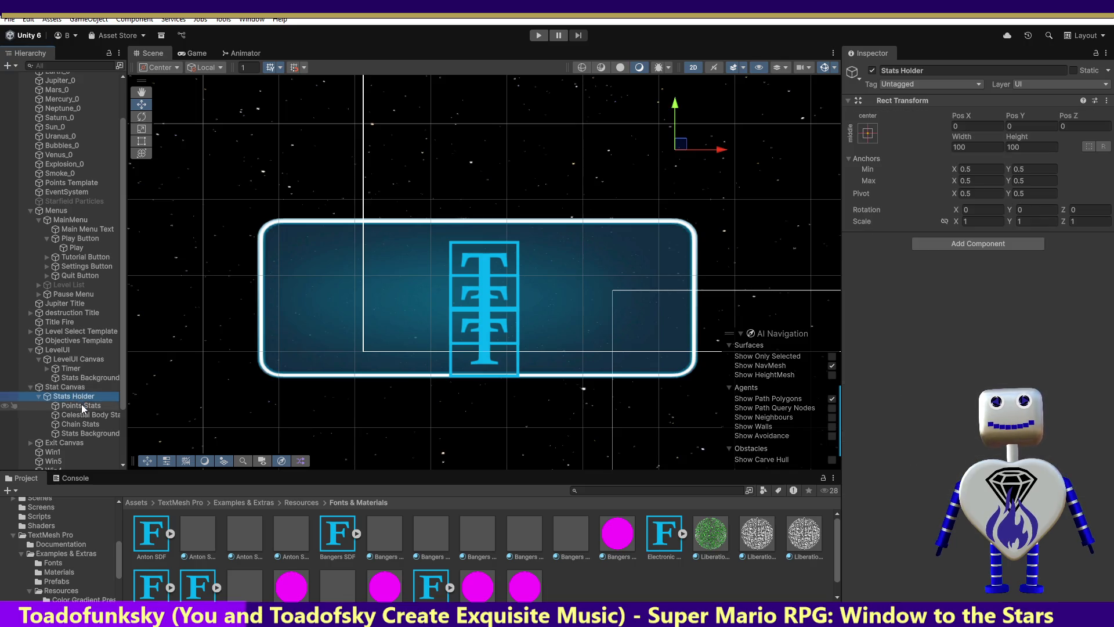
pyautogui.click(81, 404)
pyautogui.click(85, 414)
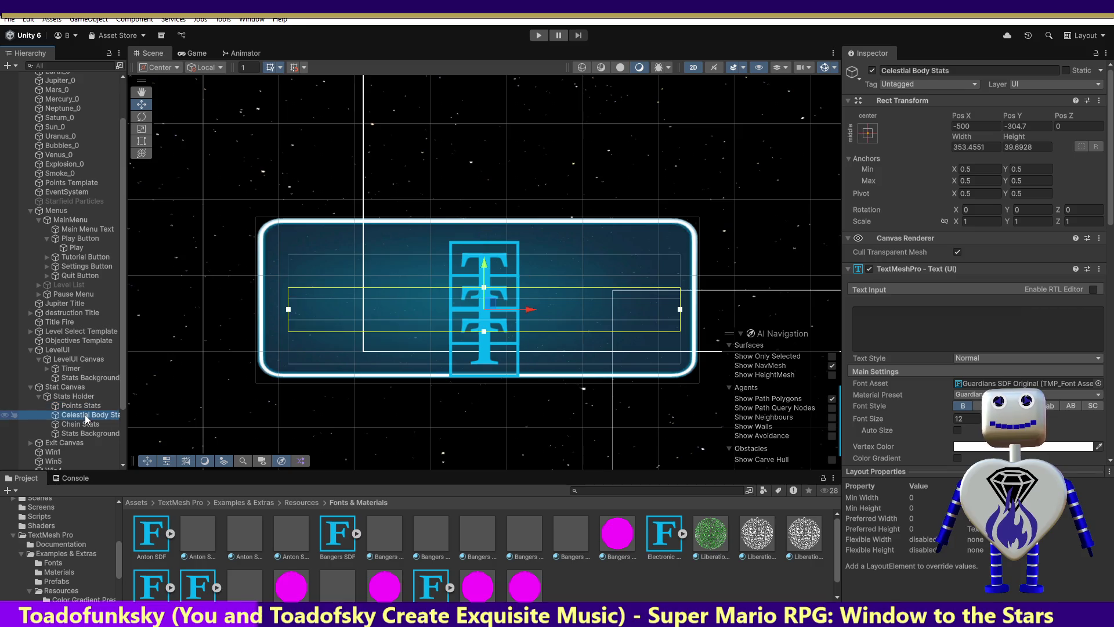
pyautogui.click(85, 426)
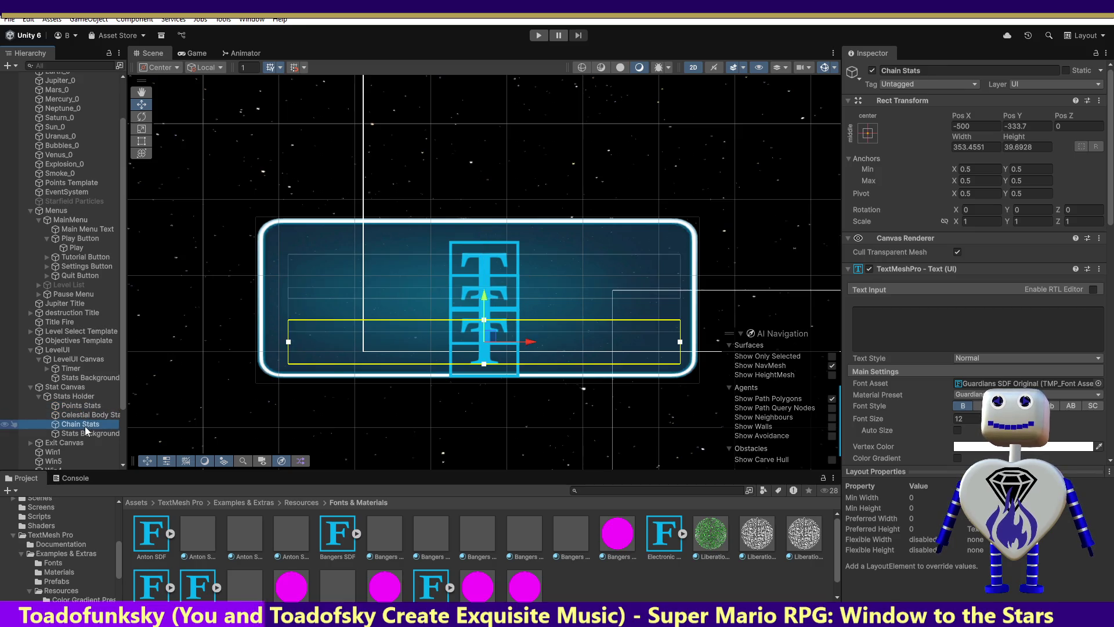
pyautogui.click(86, 441)
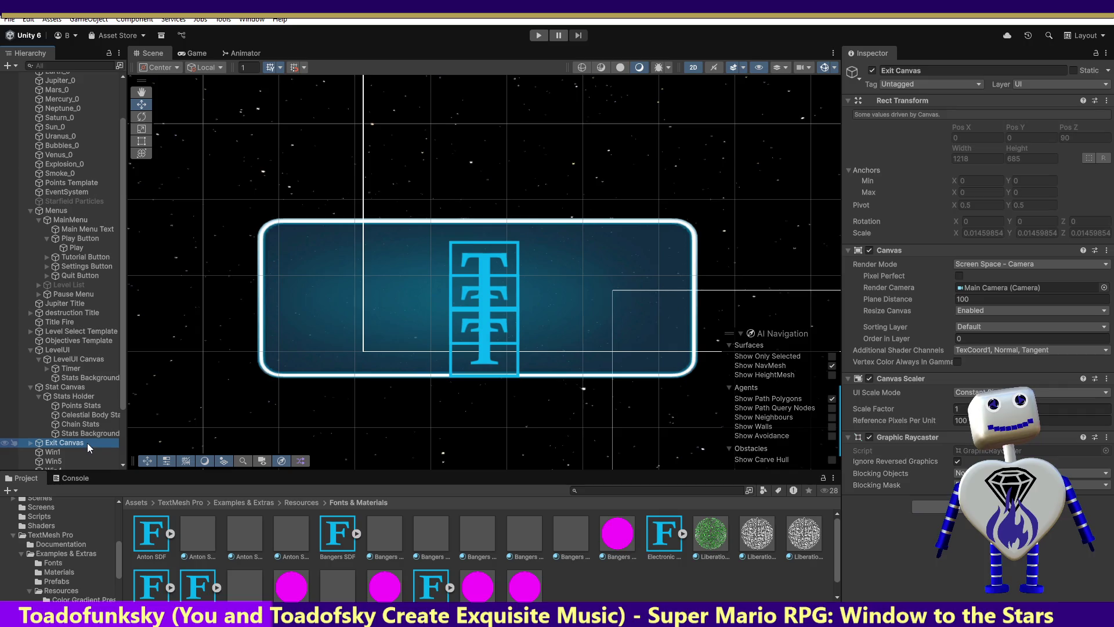
pyautogui.click(87, 433)
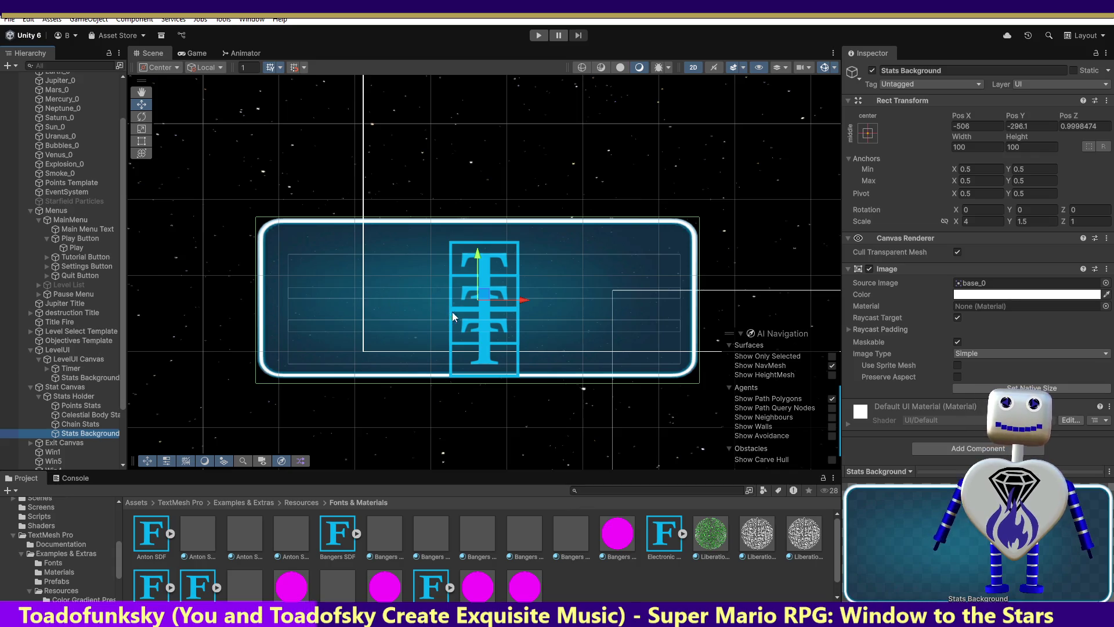
# Step: Set the Points Stats and Chain Stats font size to 15, then run the game to level select
pyautogui.click(93, 404)
pyautogui.click(931, 418)
pyautogui.write('15')
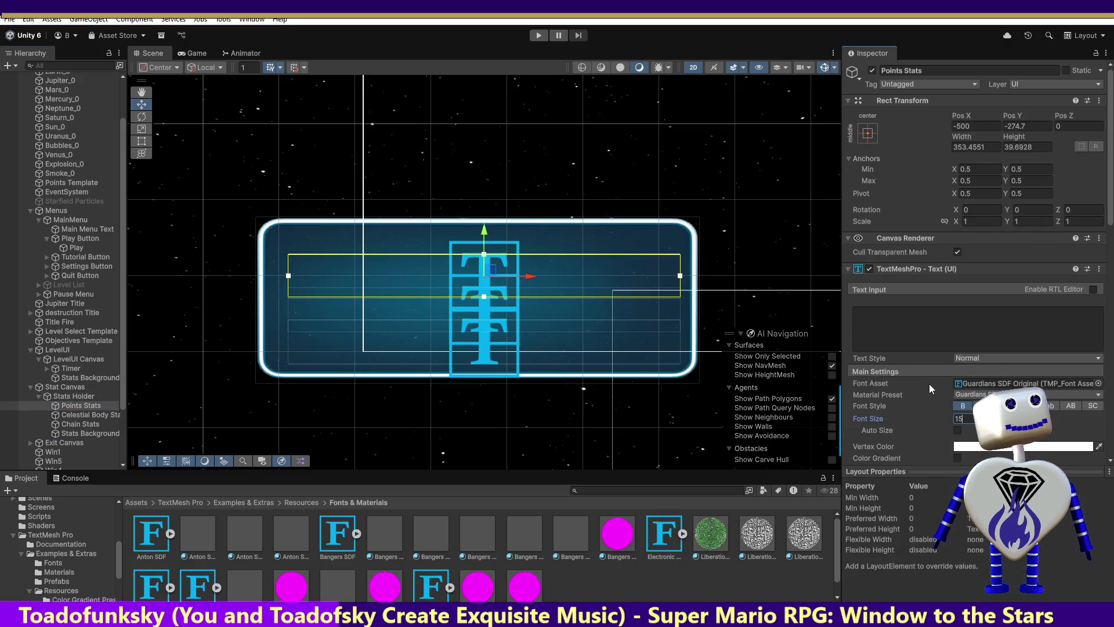
pyautogui.click(101, 415)
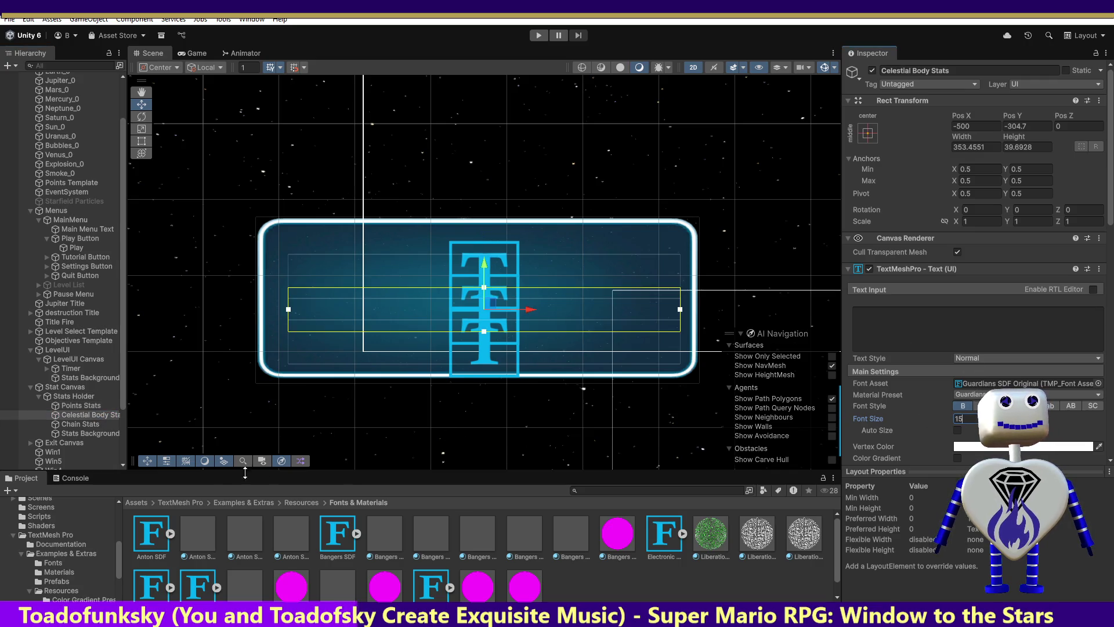
pyautogui.click(87, 432)
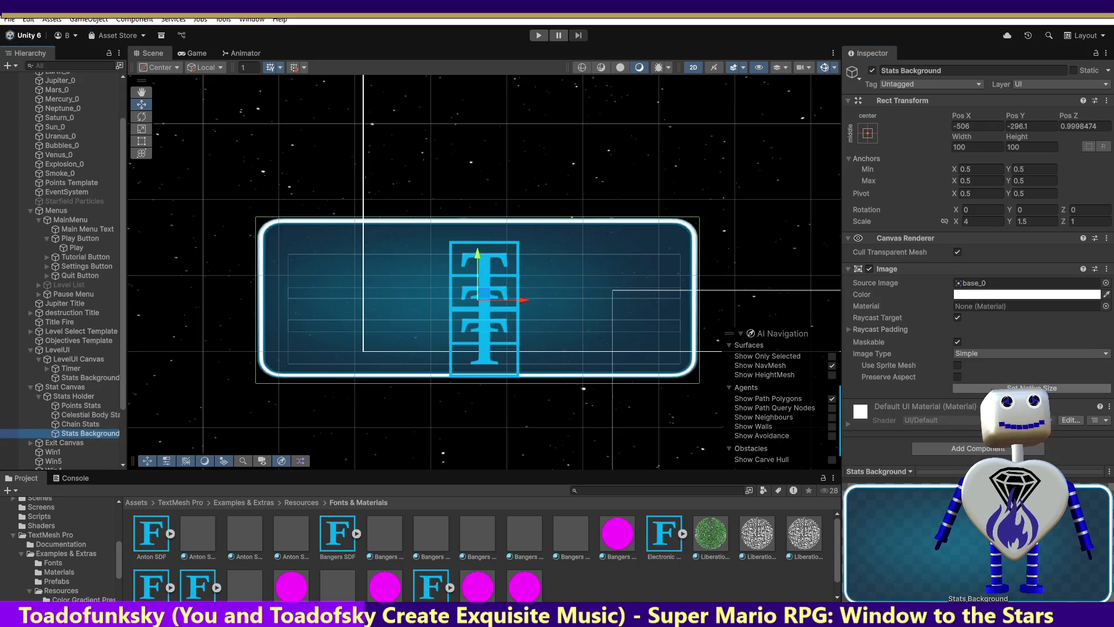
pyautogui.click(91, 424)
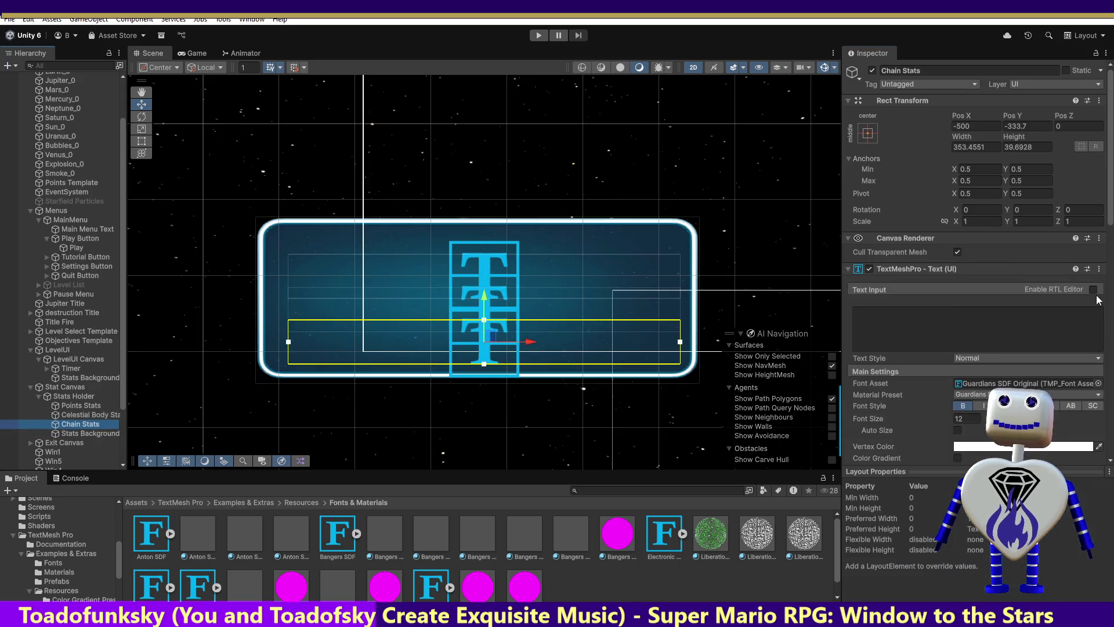
pyautogui.click(963, 418)
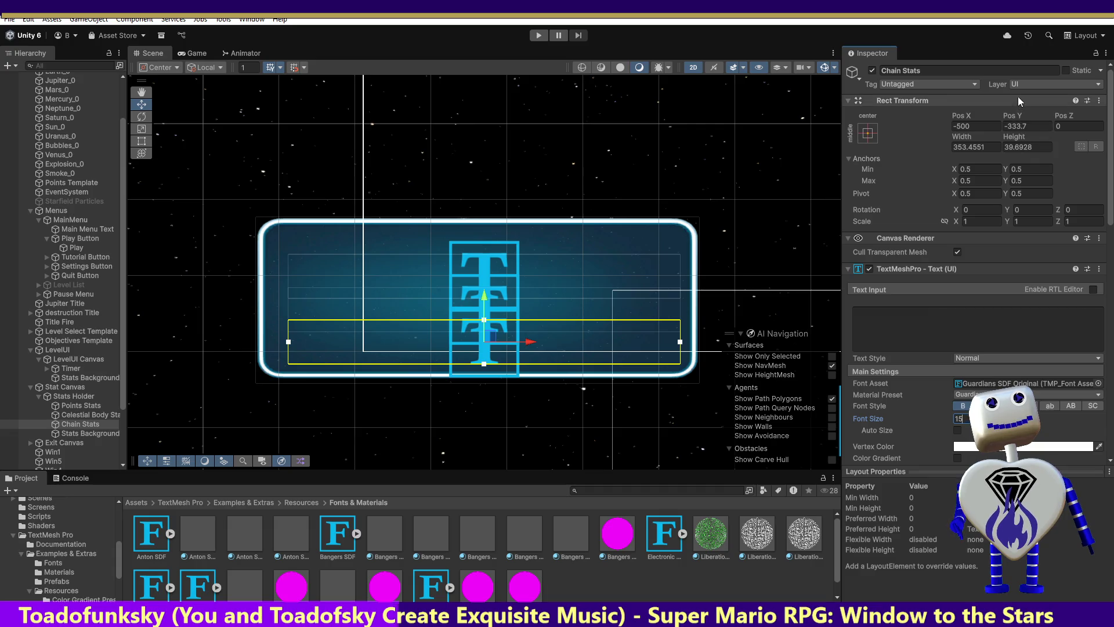
pyautogui.click(102, 433)
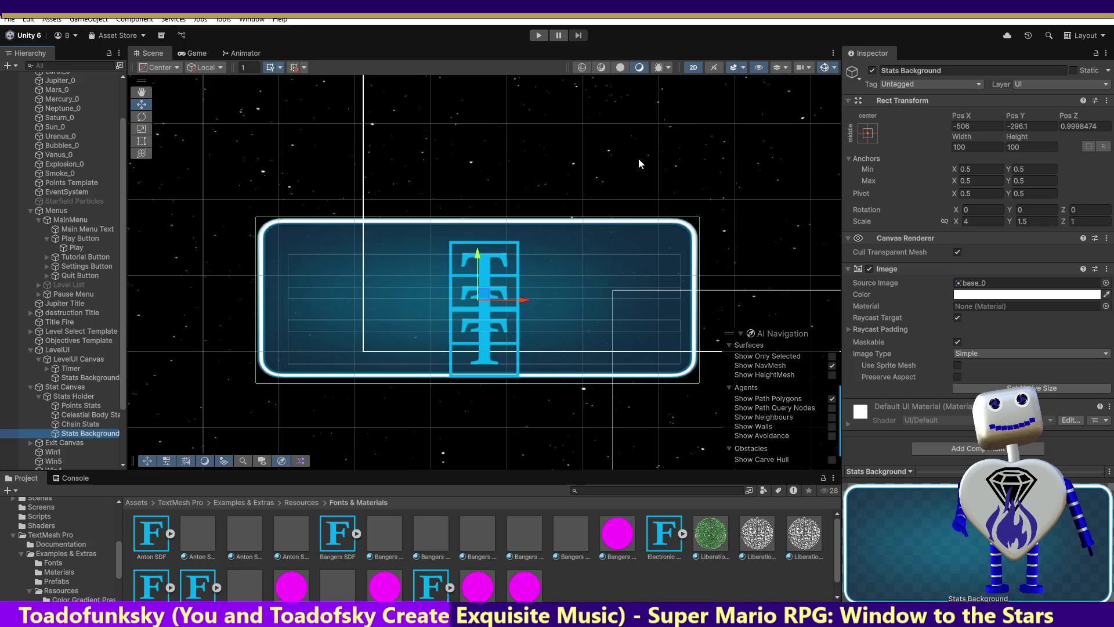
pyautogui.click(537, 36)
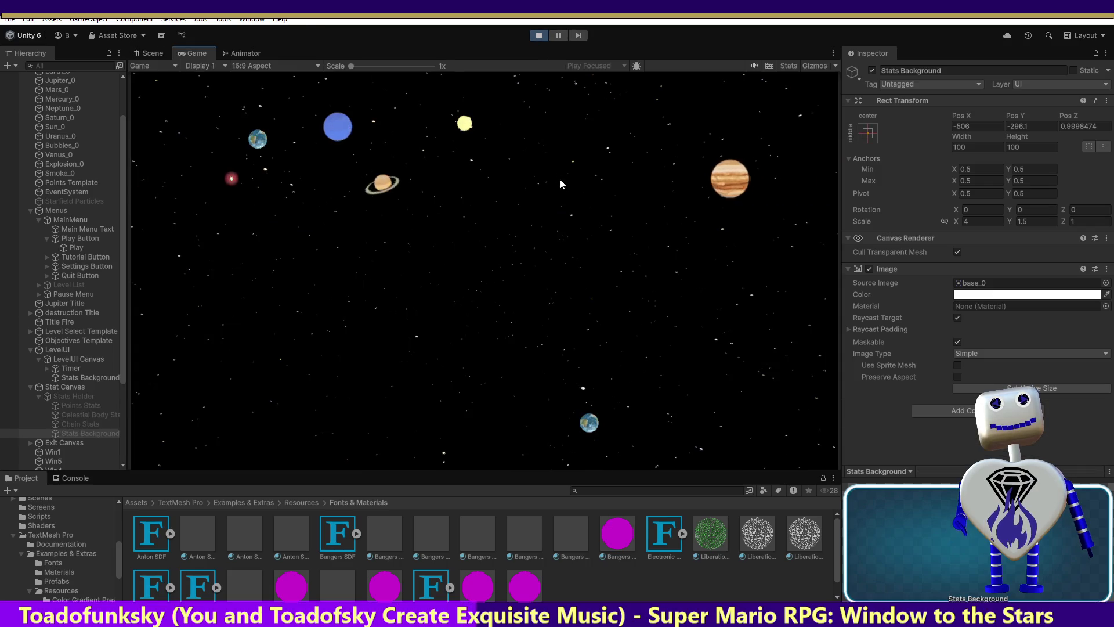
pyautogui.click(525, 244)
# Step: Launch the Skill Challenge level and switch to the Scene view to inspect the stats panel
pyautogui.click(531, 246)
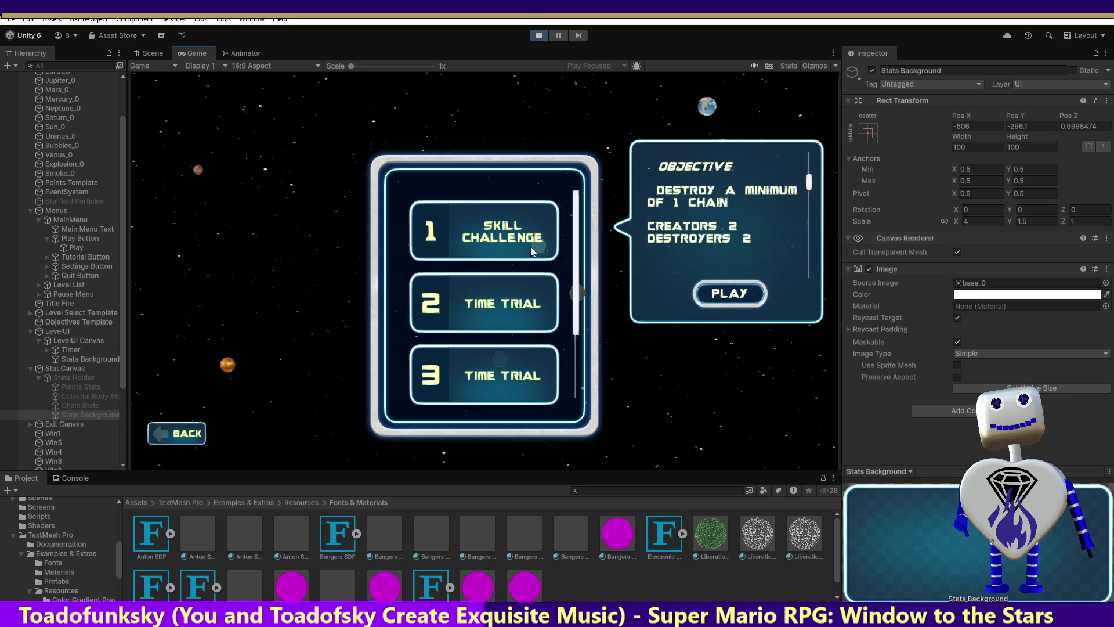
pyautogui.click(711, 296)
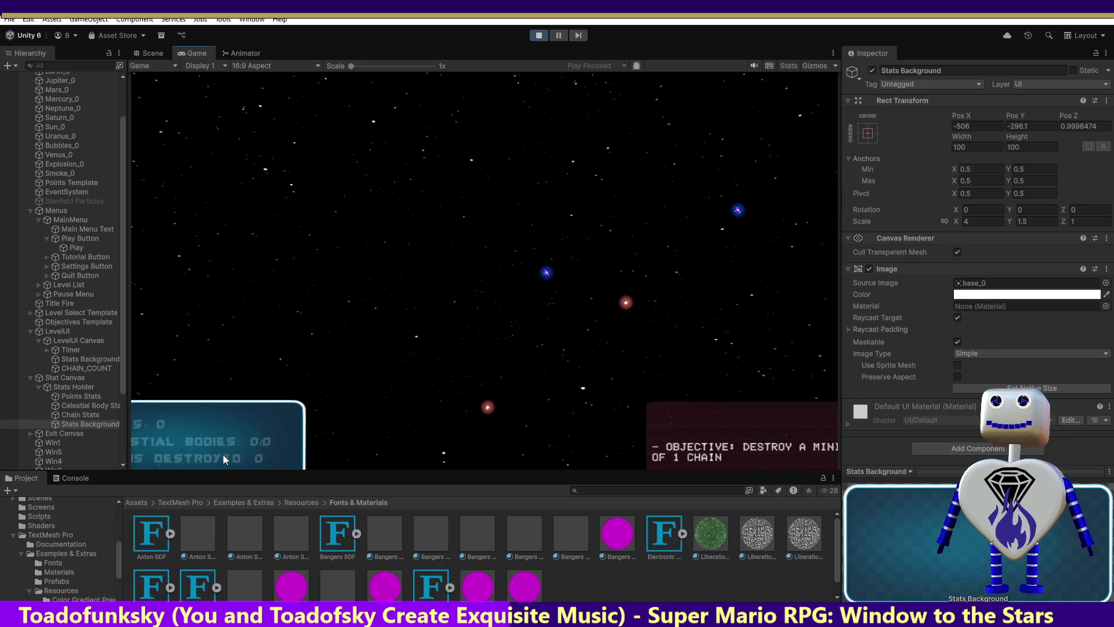
pyautogui.click(149, 54)
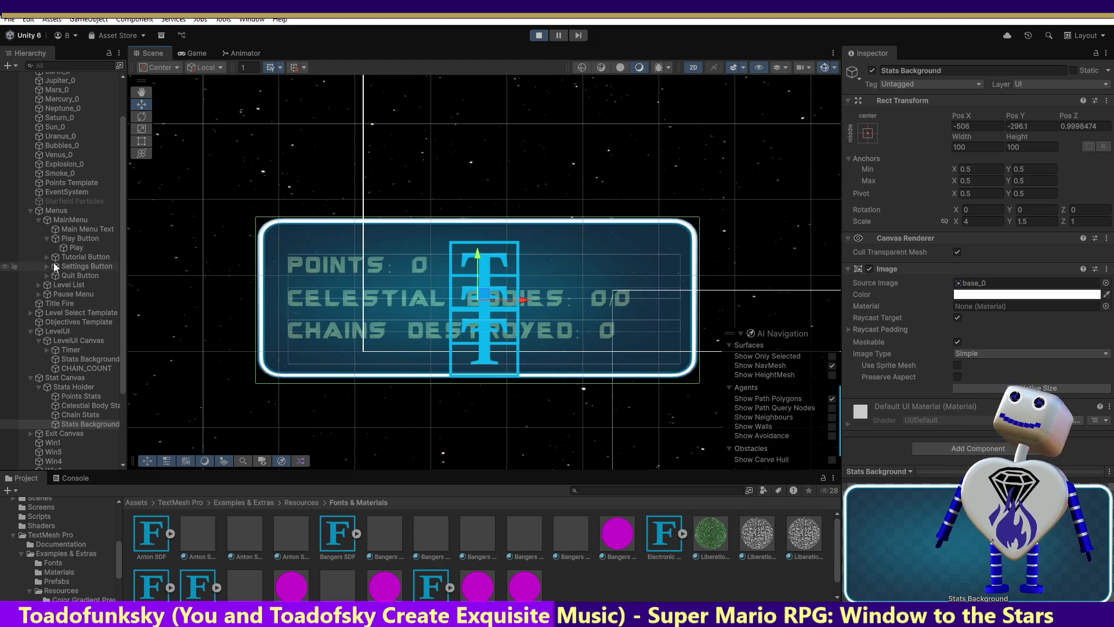
# Step: Expand Level List through Level List Container and Viewport to the LEVEL 1–5 items
pyautogui.click(40, 284)
pyautogui.click(55, 296)
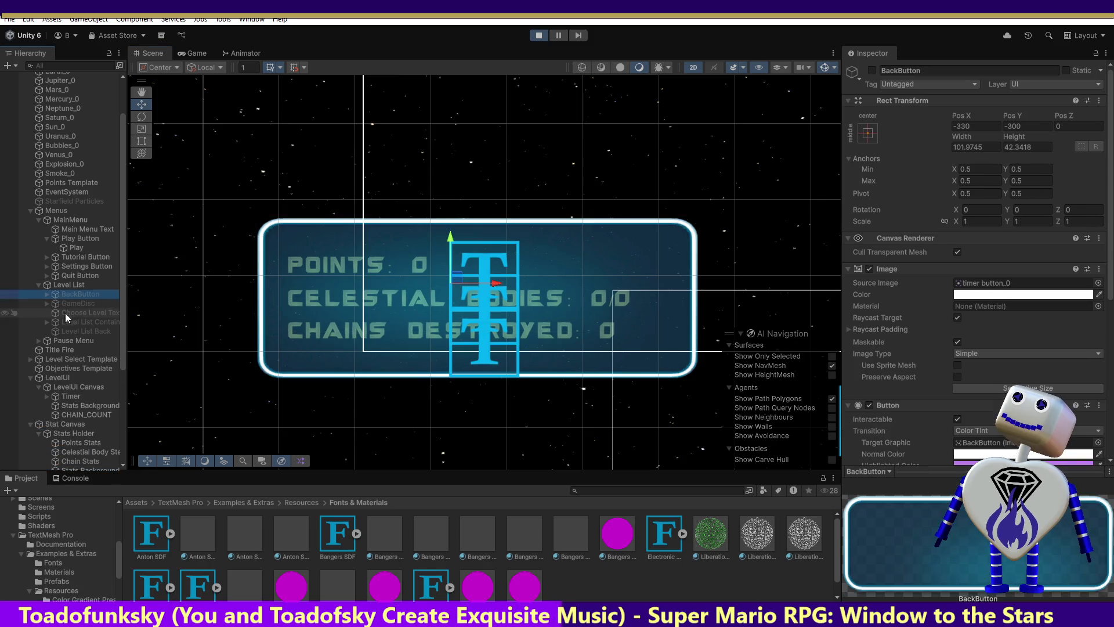
pyautogui.click(47, 321)
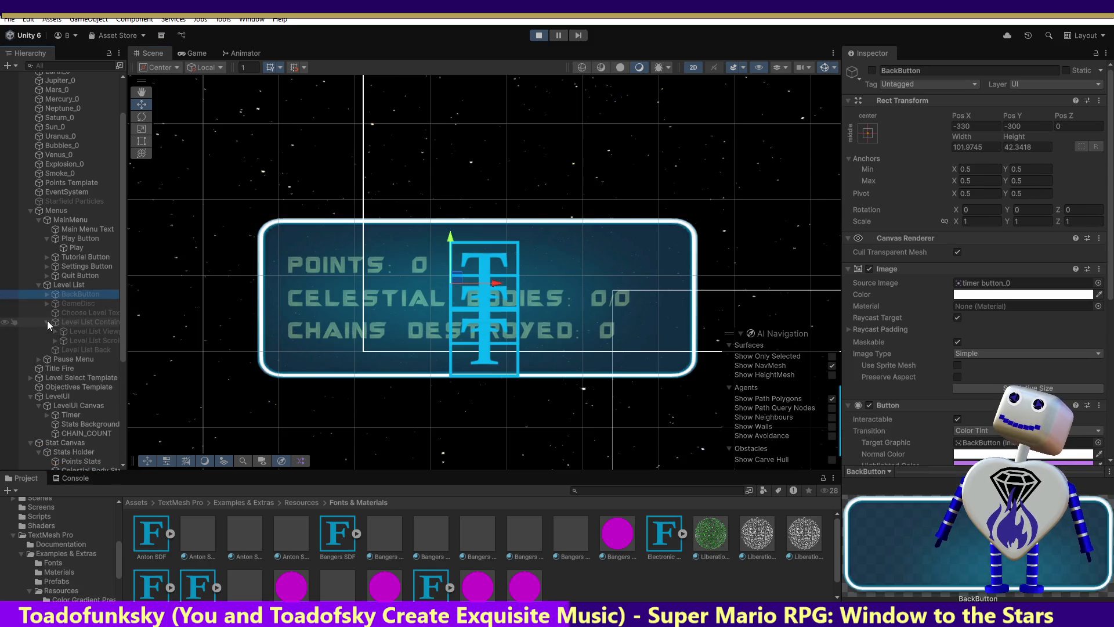
pyautogui.click(72, 320)
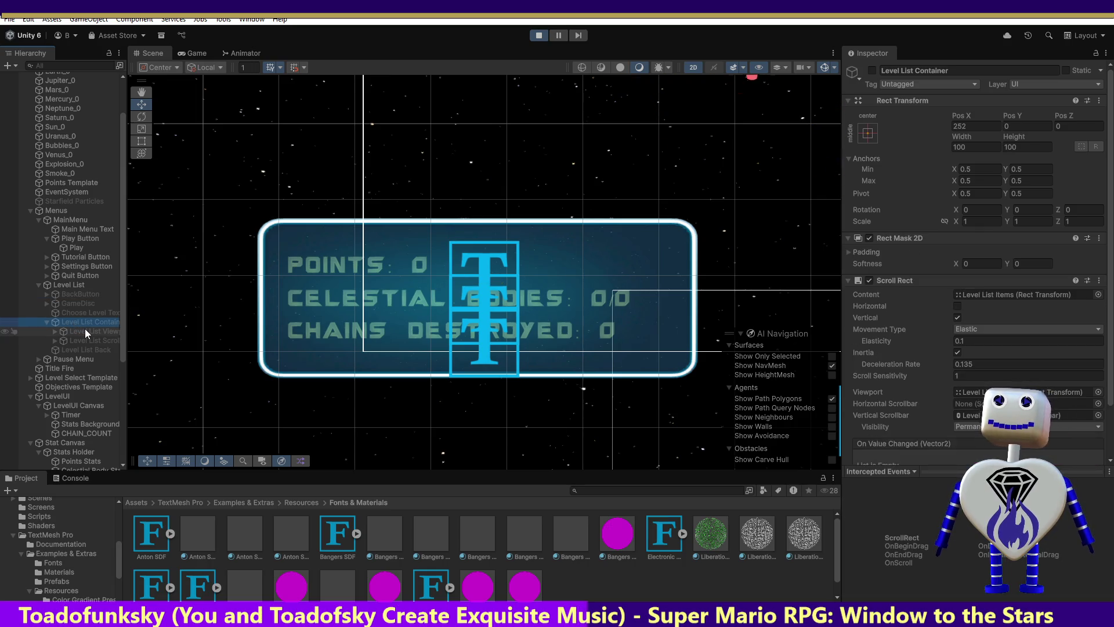
pyautogui.click(55, 330)
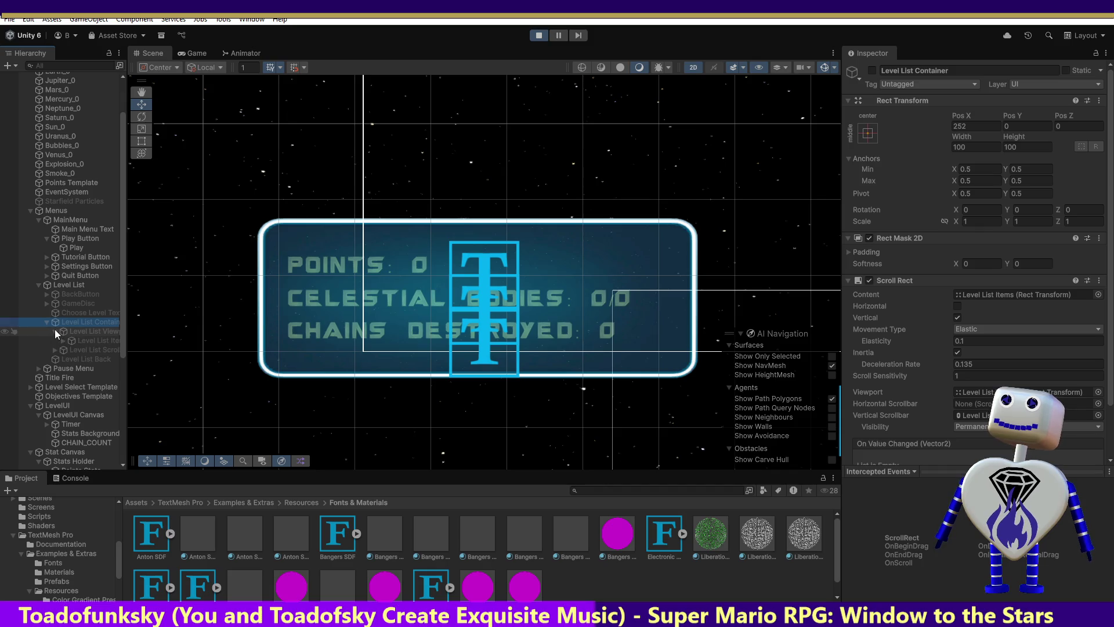
pyautogui.click(63, 340)
# Step: Expand LEVEL 1 and check its SKILL CHALLENGE label text, then select LEVEL 2
pyautogui.click(72, 350)
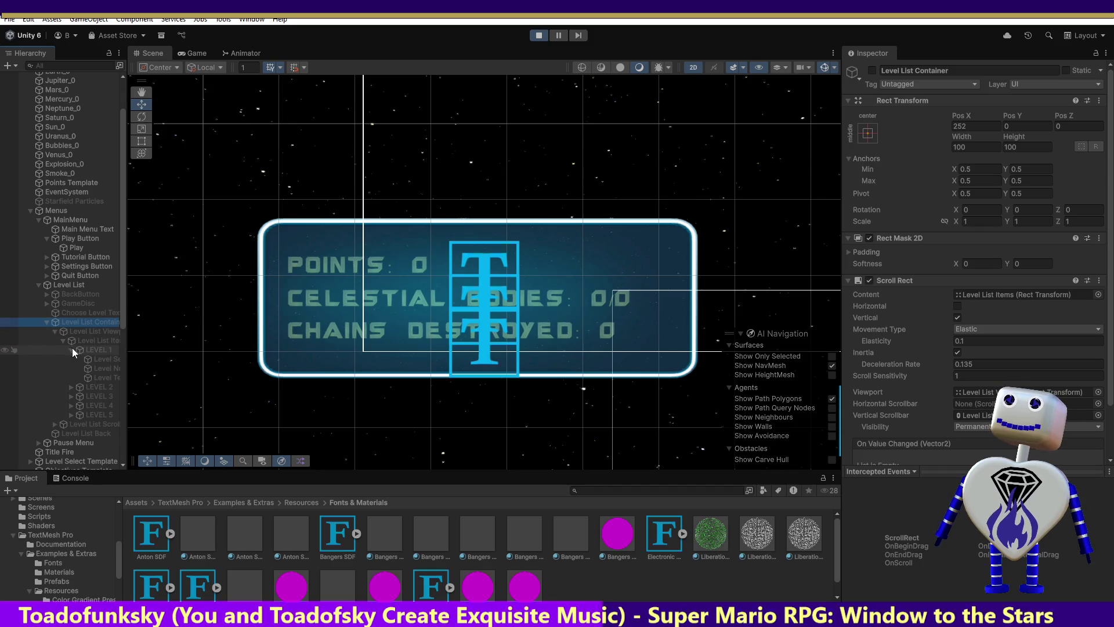
pyautogui.click(102, 360)
pyautogui.click(106, 367)
pyautogui.click(109, 380)
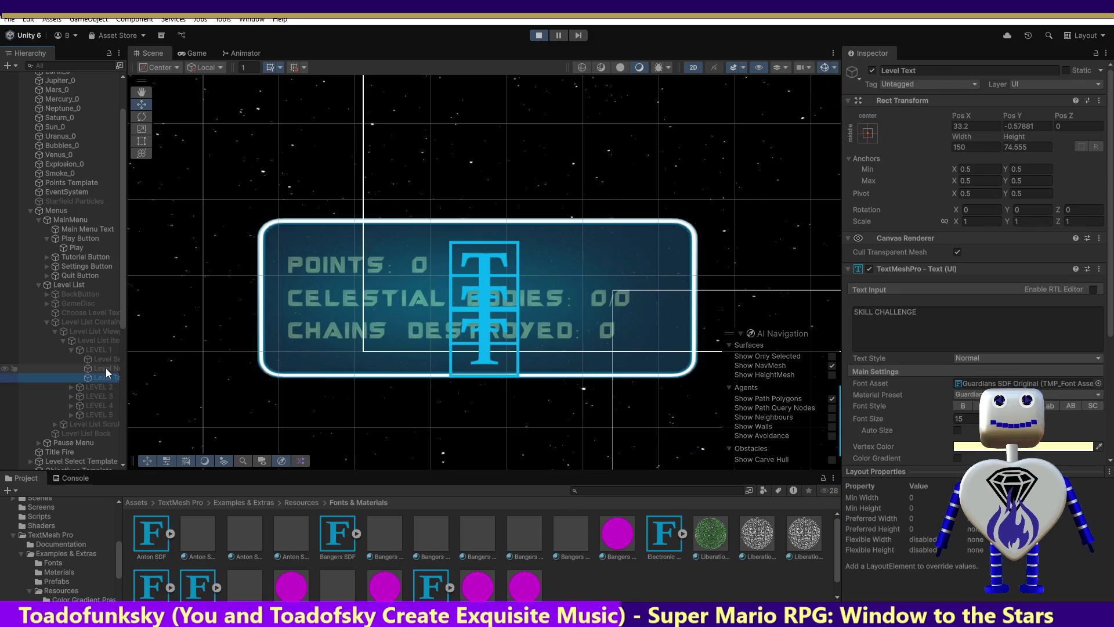
pyautogui.click(65, 385)
pyautogui.click(71, 387)
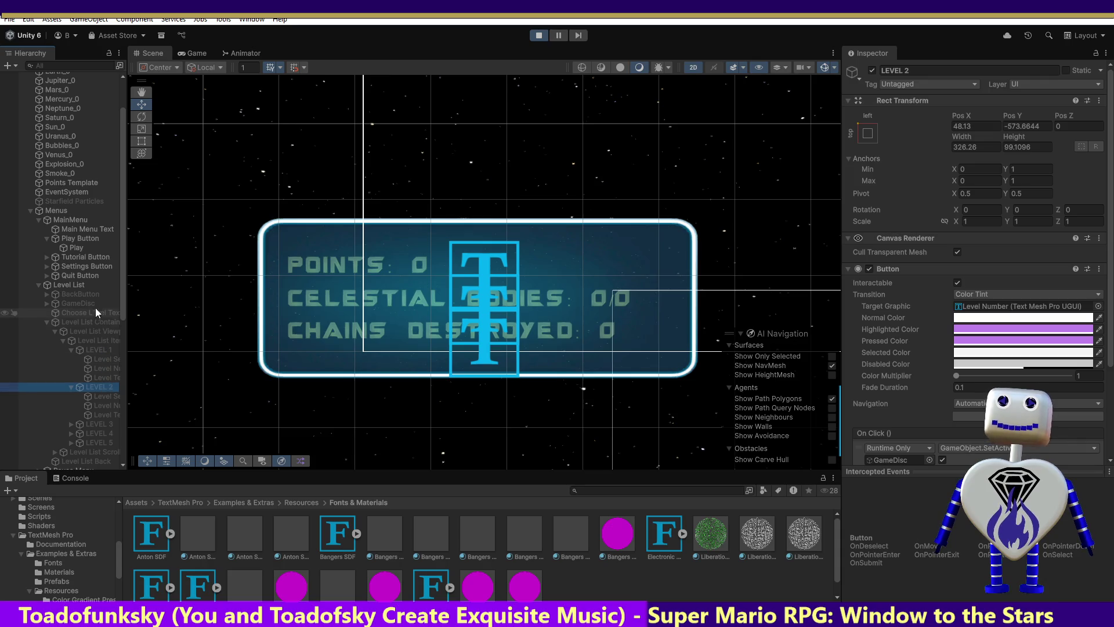
pyautogui.click(47, 302)
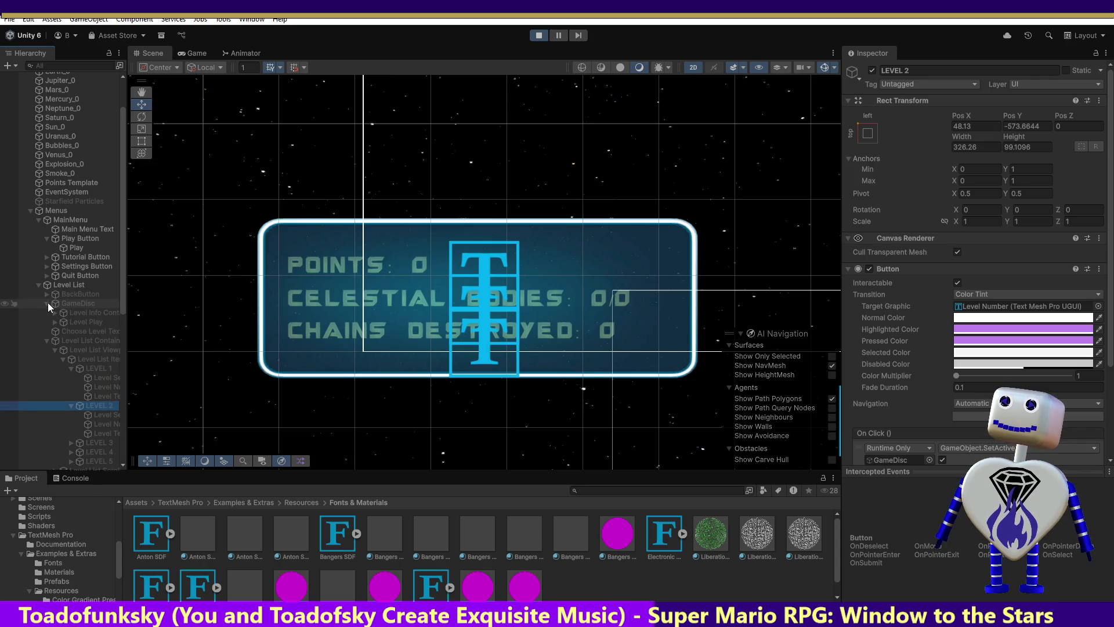
# Step: Expand GameDisc and inspect Level Info Container, Level Play and its Text (TMP) child
pyautogui.click(74, 312)
pyautogui.click(77, 322)
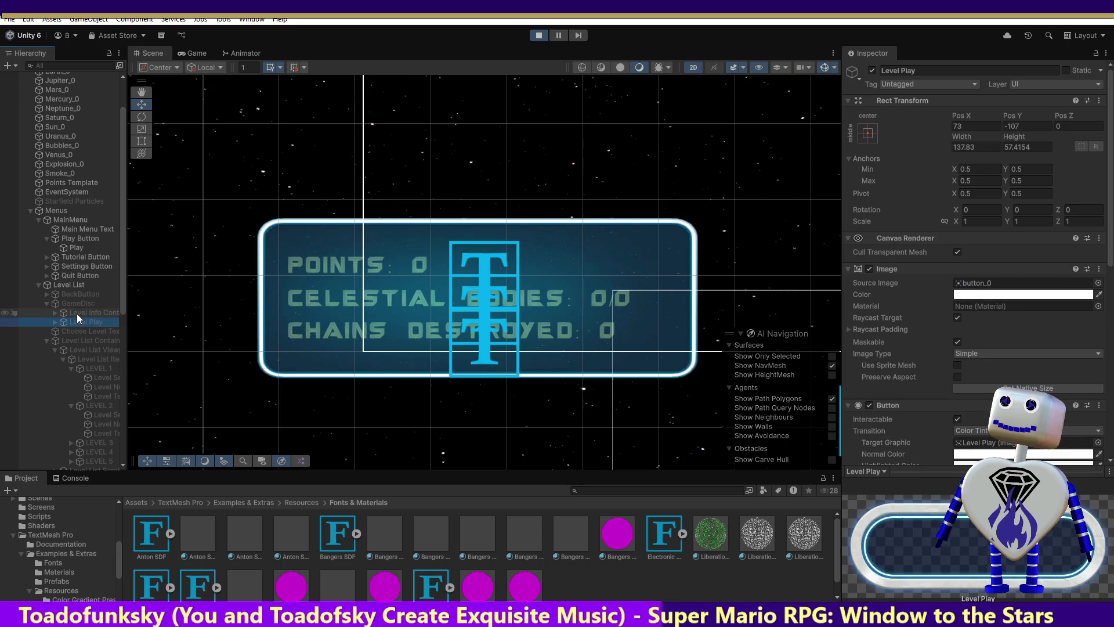
pyautogui.click(77, 312)
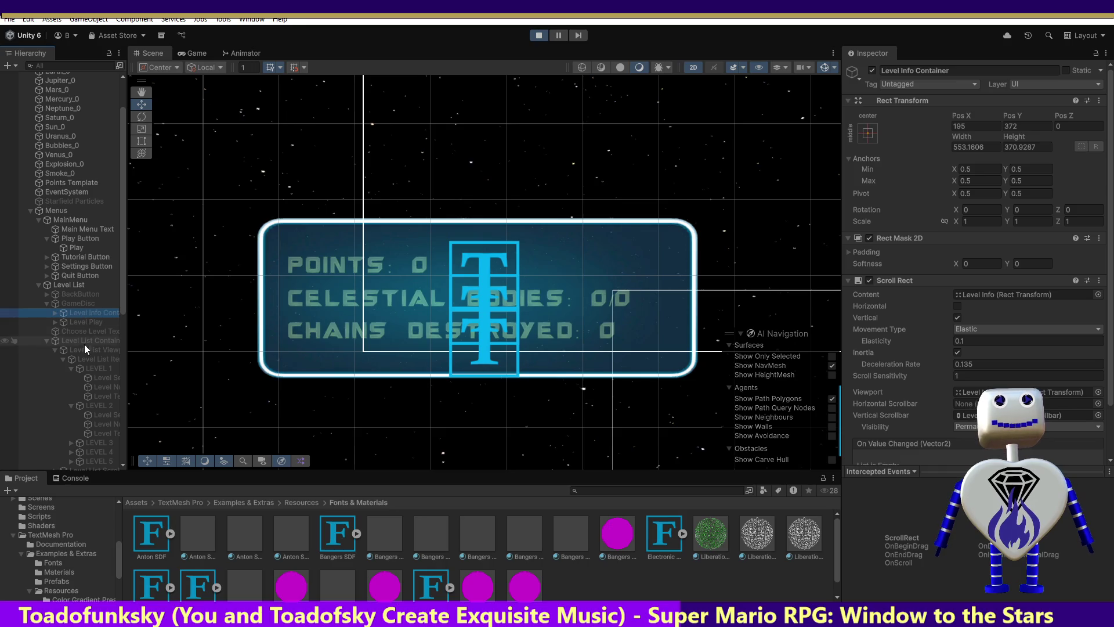
pyautogui.click(57, 322)
pyautogui.click(55, 321)
pyautogui.click(74, 330)
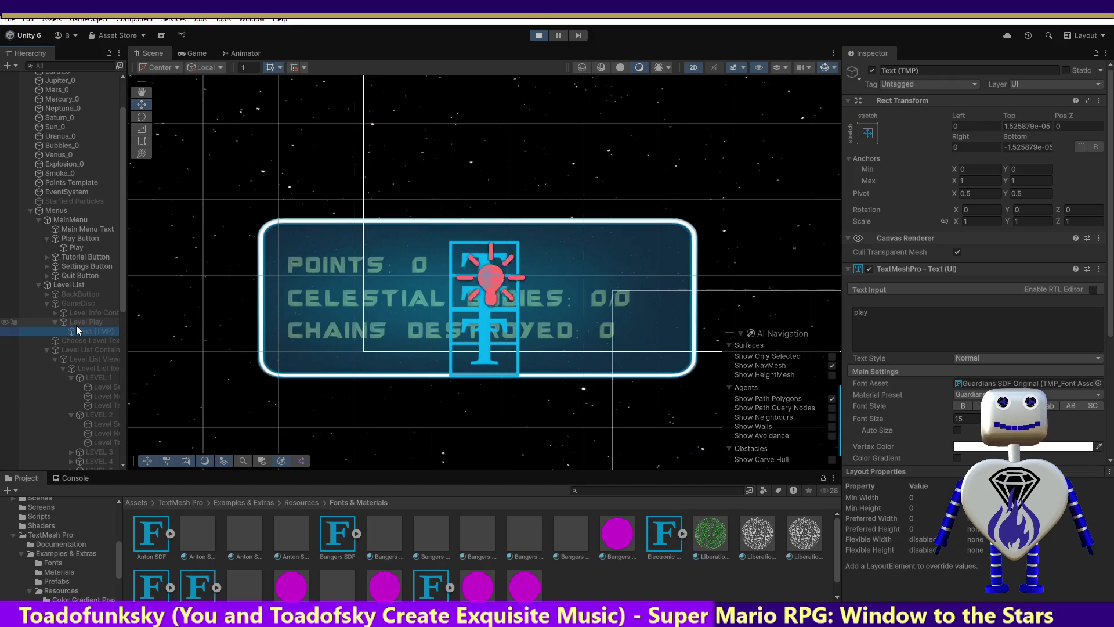
# Step: Recheck Level Play and its text's font settings, then select the Points Stats text
pyautogui.click(82, 317)
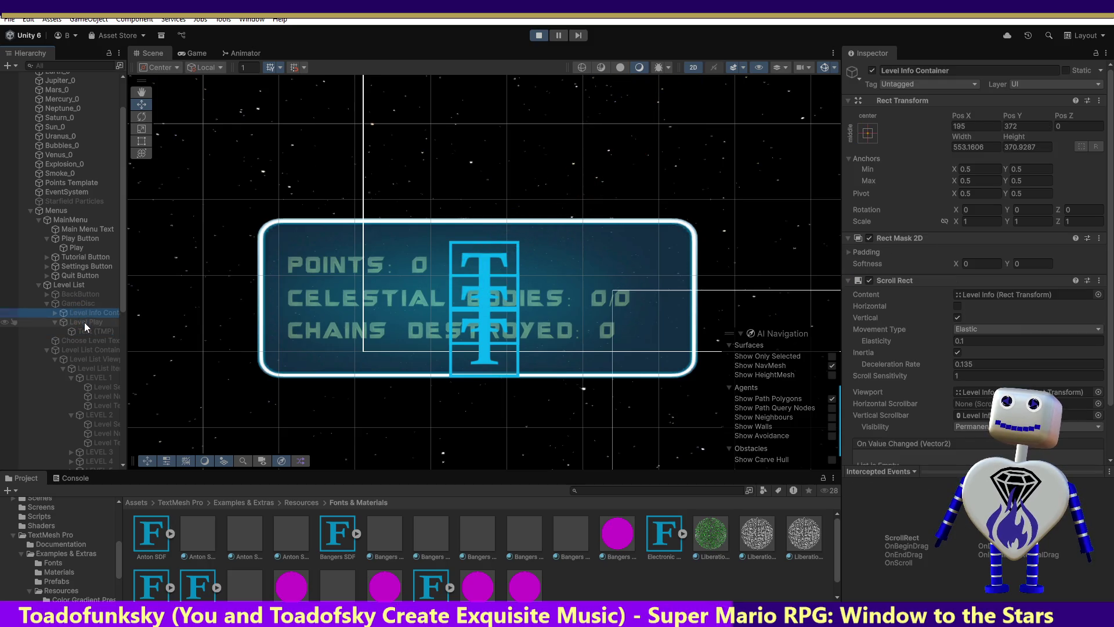
pyautogui.click(85, 322)
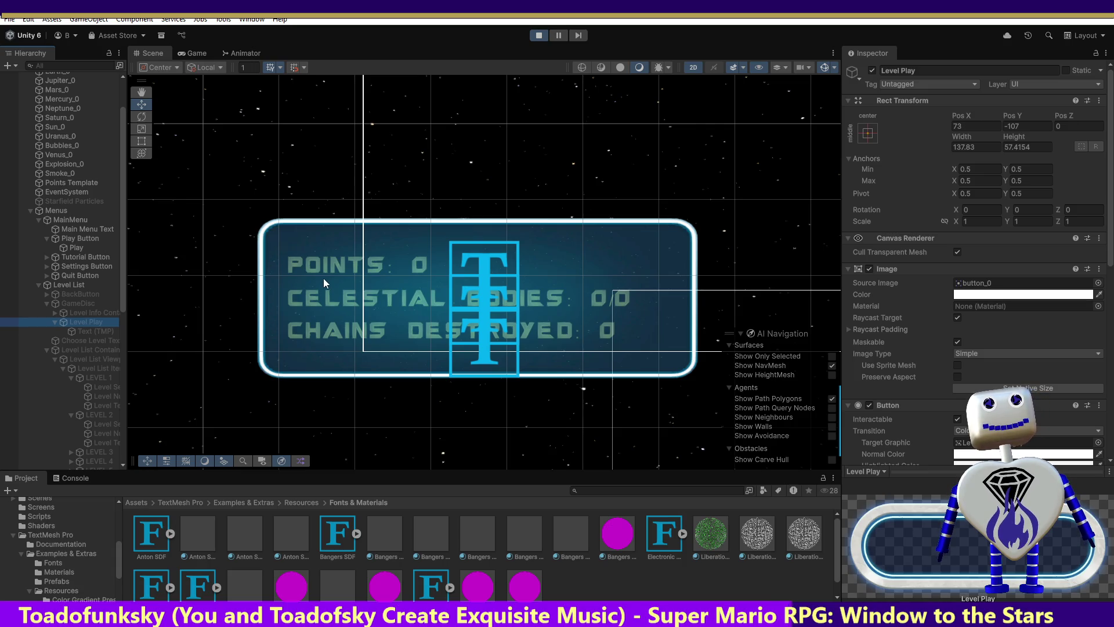
pyautogui.click(87, 329)
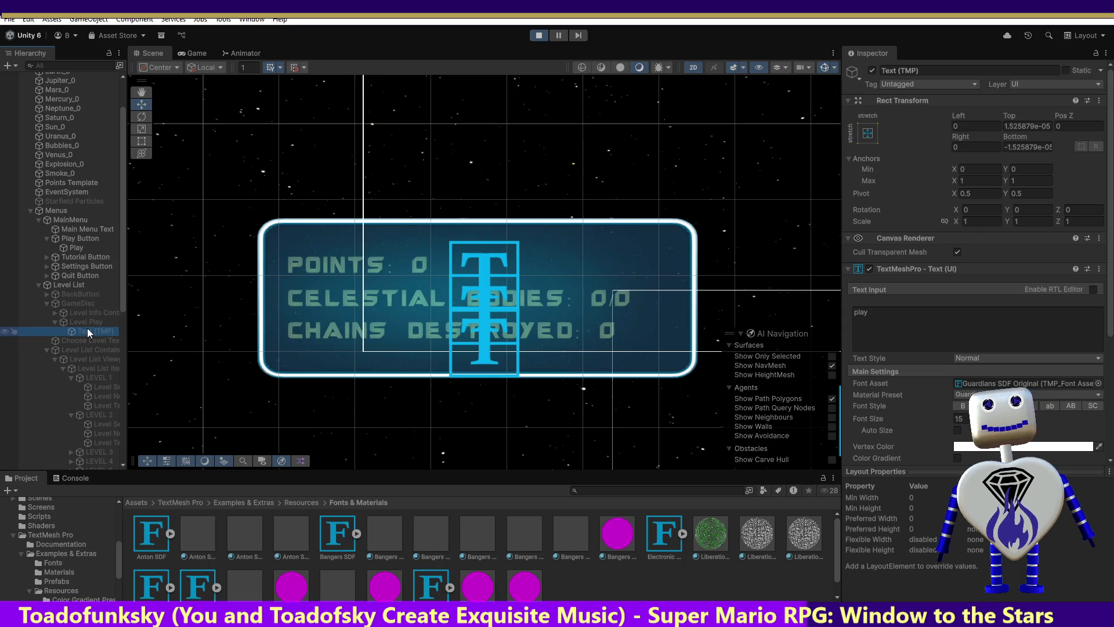
pyautogui.click(90, 319)
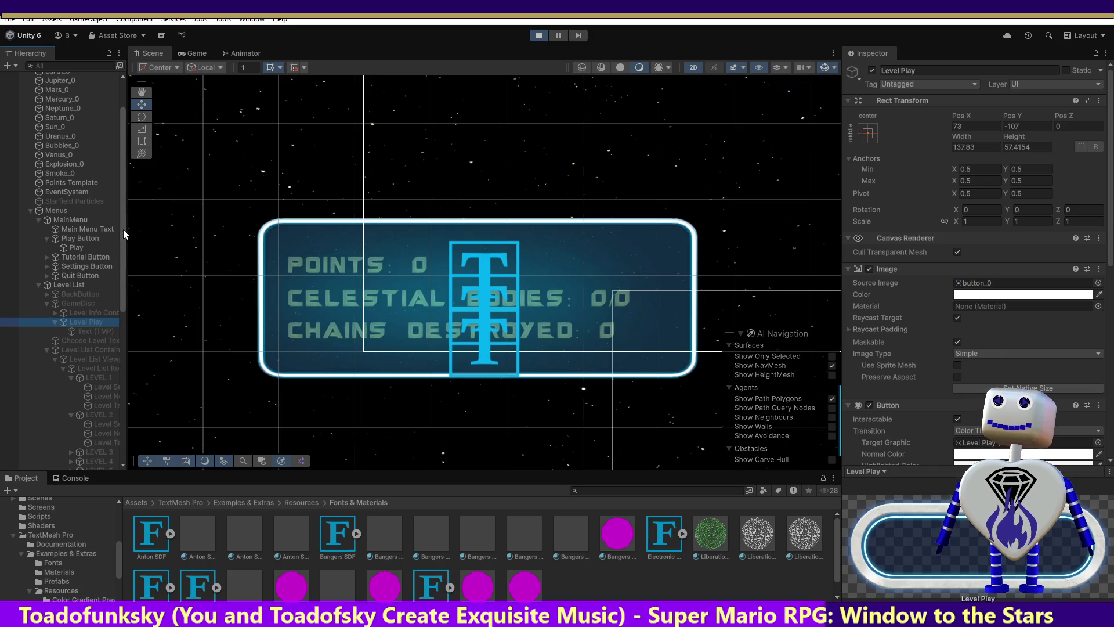
pyautogui.scroll(-10, 123, 229)
pyautogui.click(74, 297)
# Step: Set Stats Background Pos Z to 0 and Scale Z to 0.5, then toggle it off and on
pyautogui.click(74, 307)
pyautogui.click(74, 316)
pyautogui.click(82, 325)
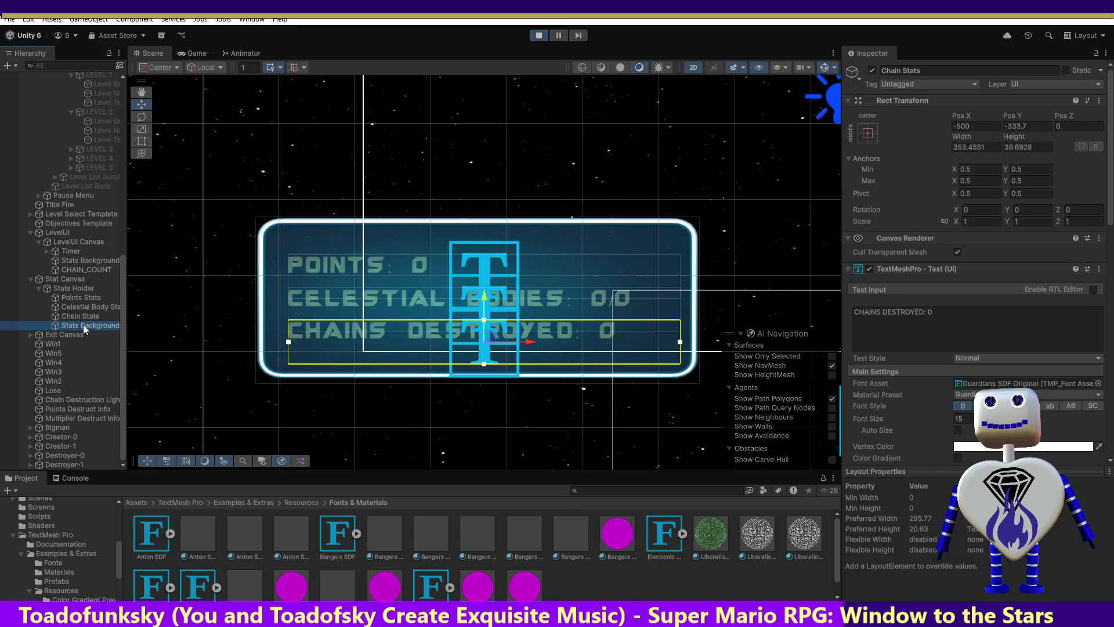
pyautogui.click(1101, 126)
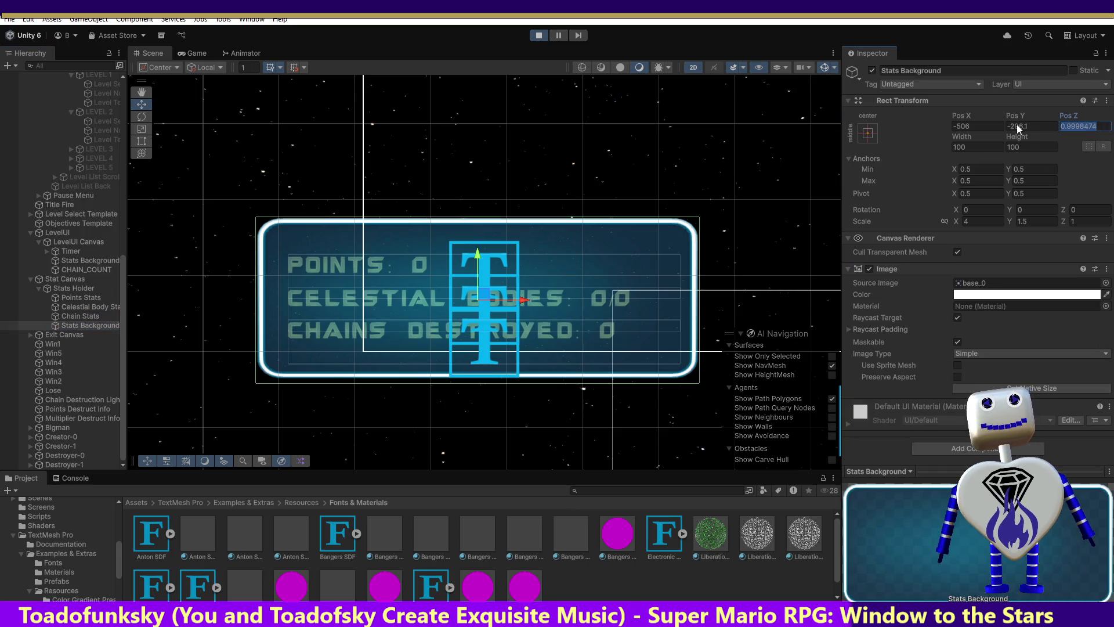
pyautogui.write('0')
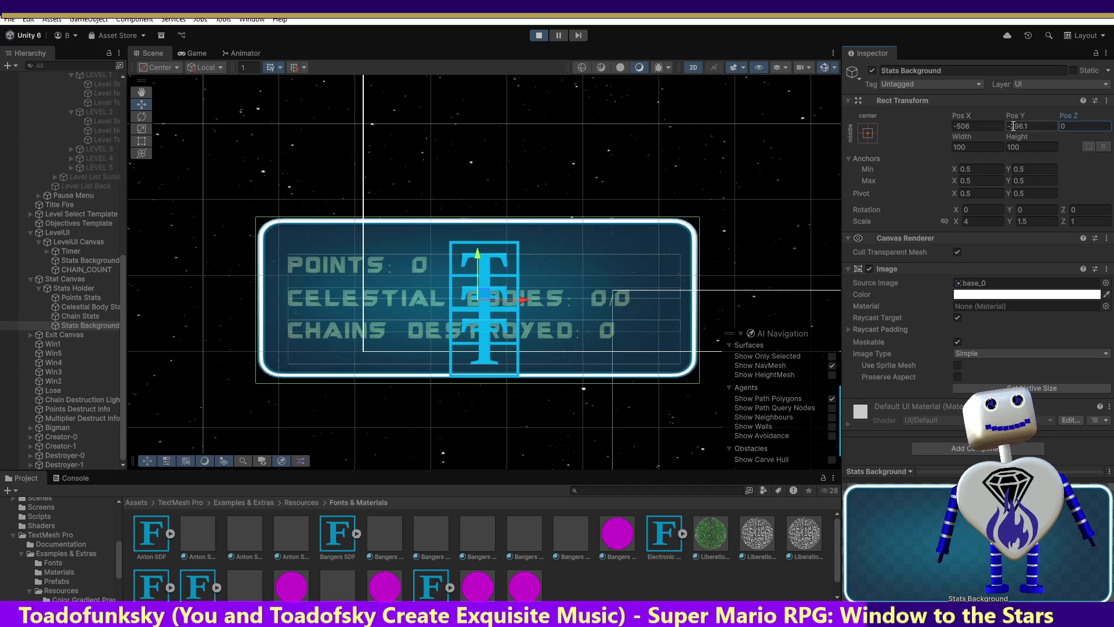
pyautogui.click(1082, 221)
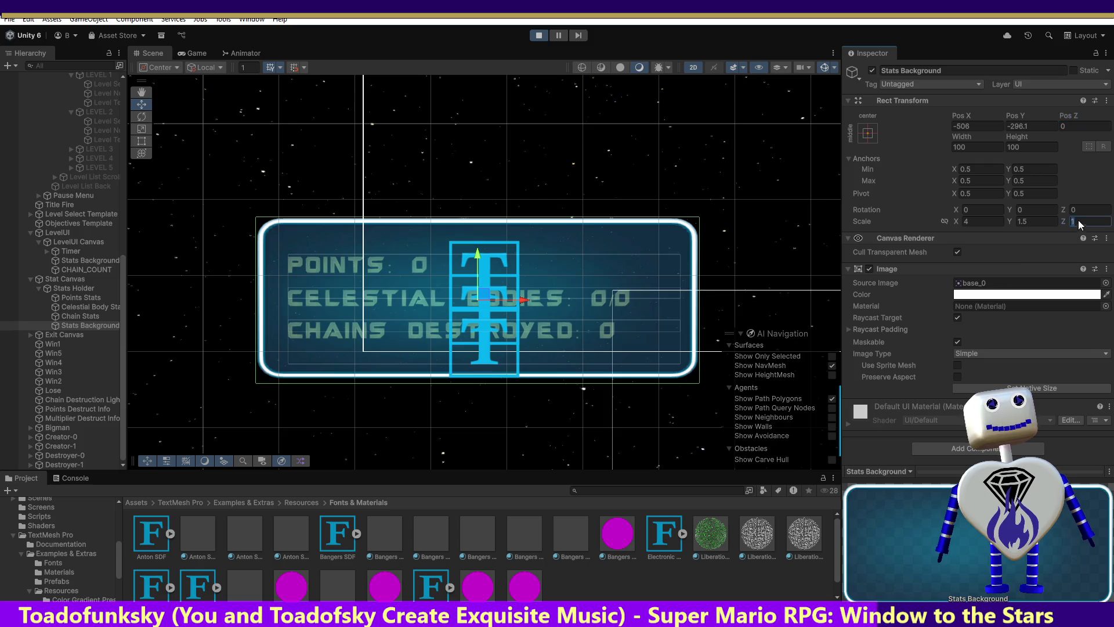
pyautogui.write('0.5')
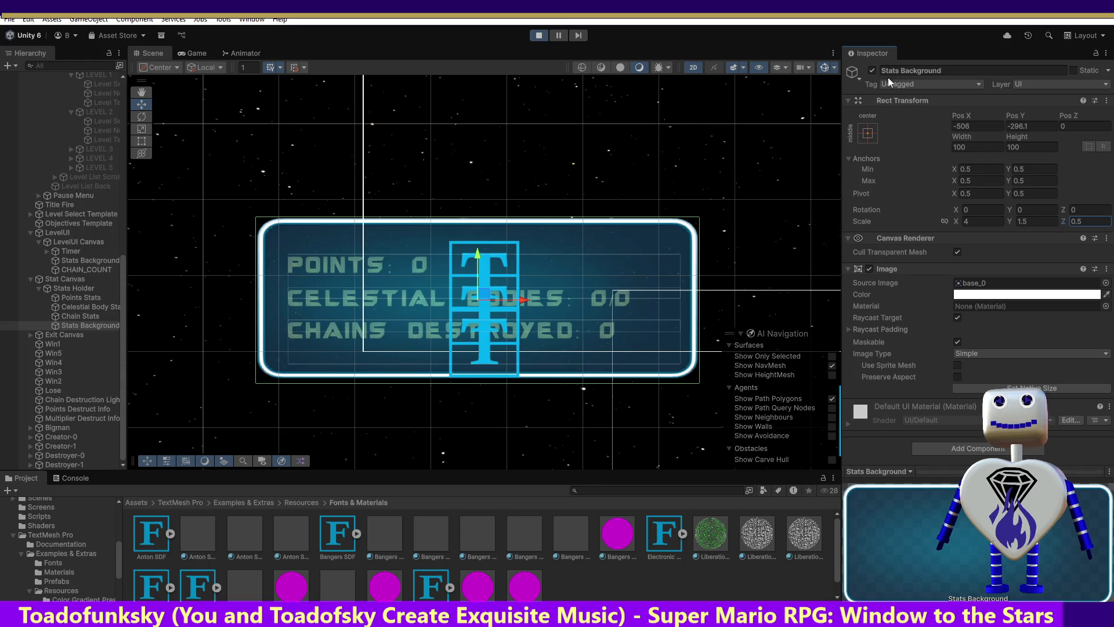
pyautogui.click(872, 70)
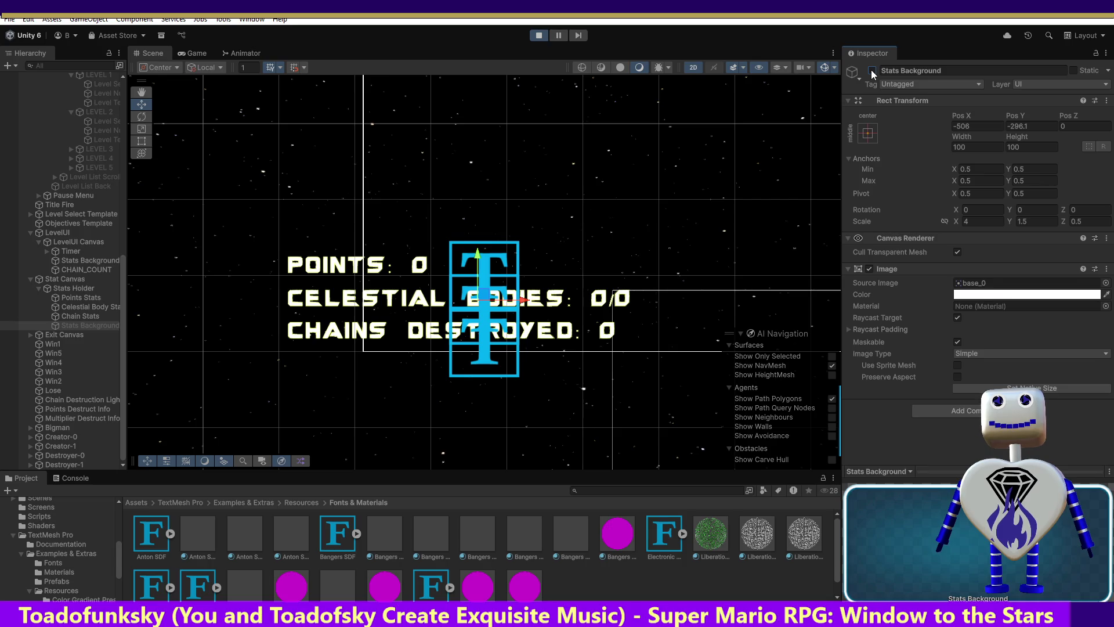
pyautogui.click(871, 70)
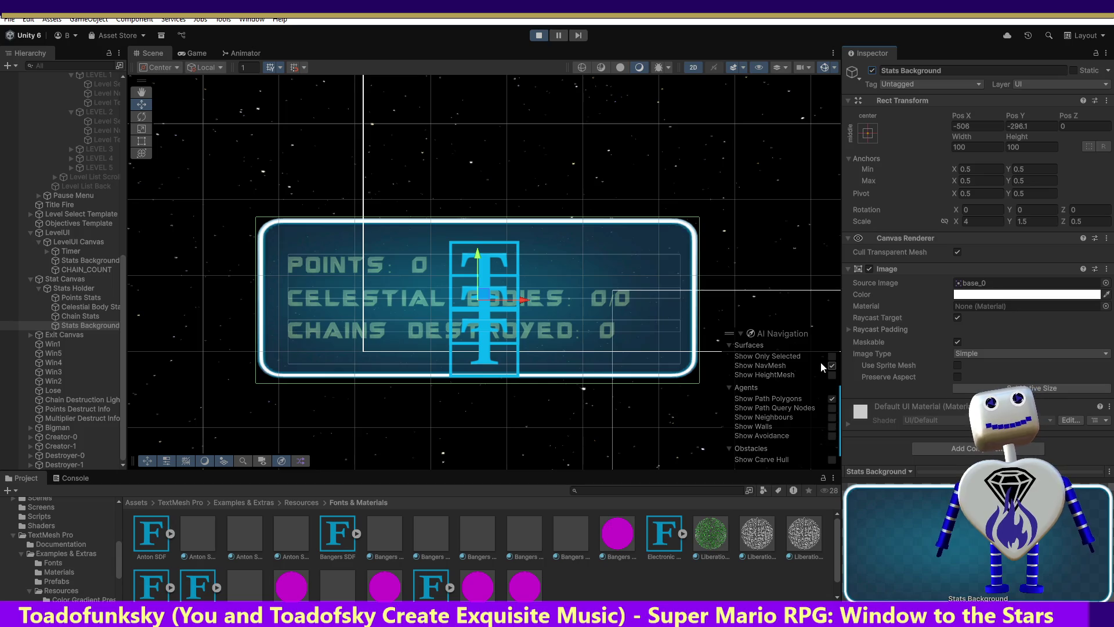
# Step: Stop the game, look over Stats Background and Chain Stats, then re-enter Play mode
pyautogui.click(541, 37)
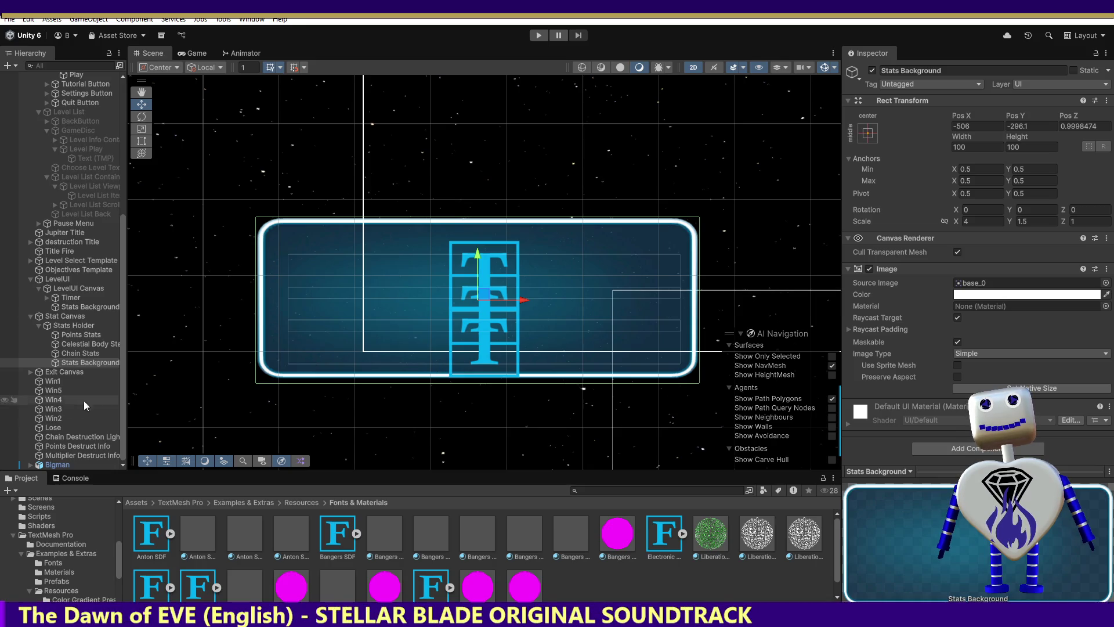
pyautogui.click(60, 363)
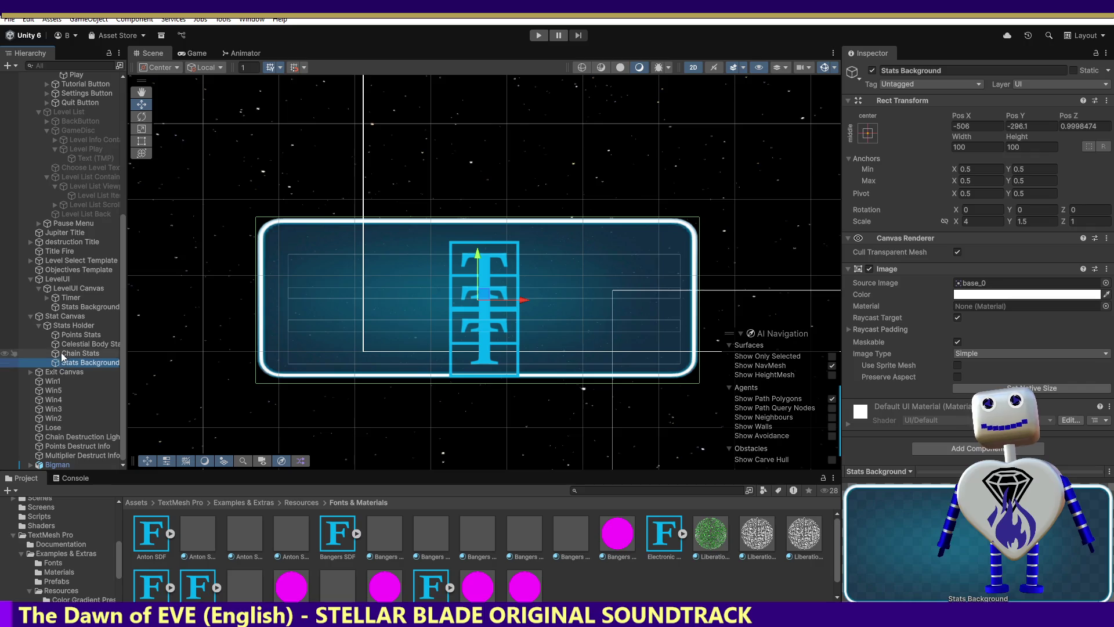
pyautogui.click(69, 353)
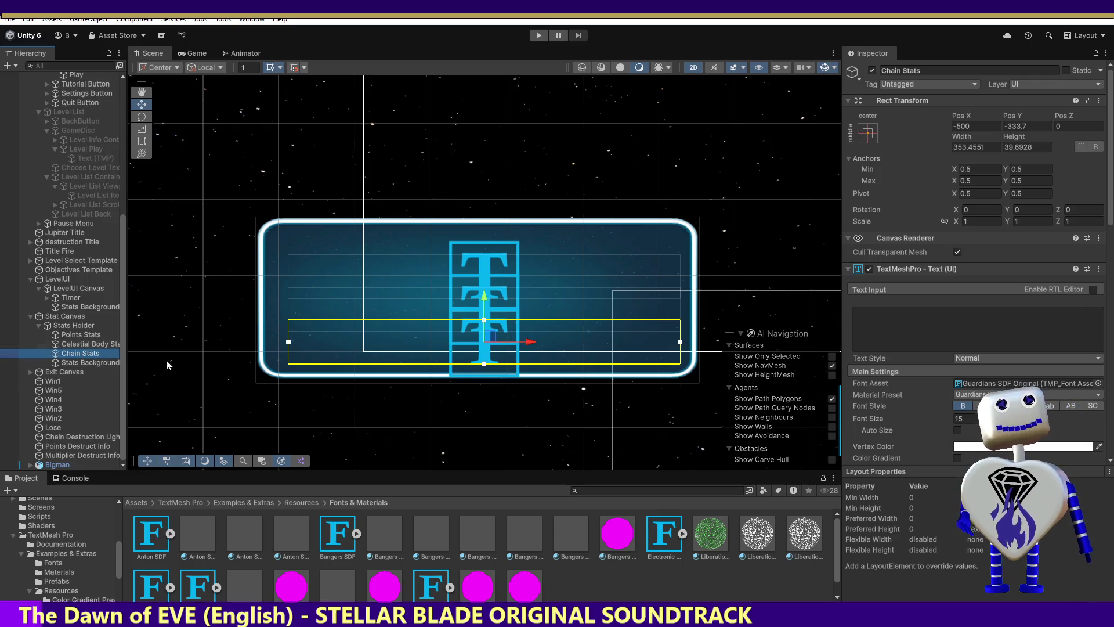
pyautogui.moveTo(1108, 218); pyautogui.dragTo(1108, 455)
pyautogui.hotkey('ctrl', 'p')
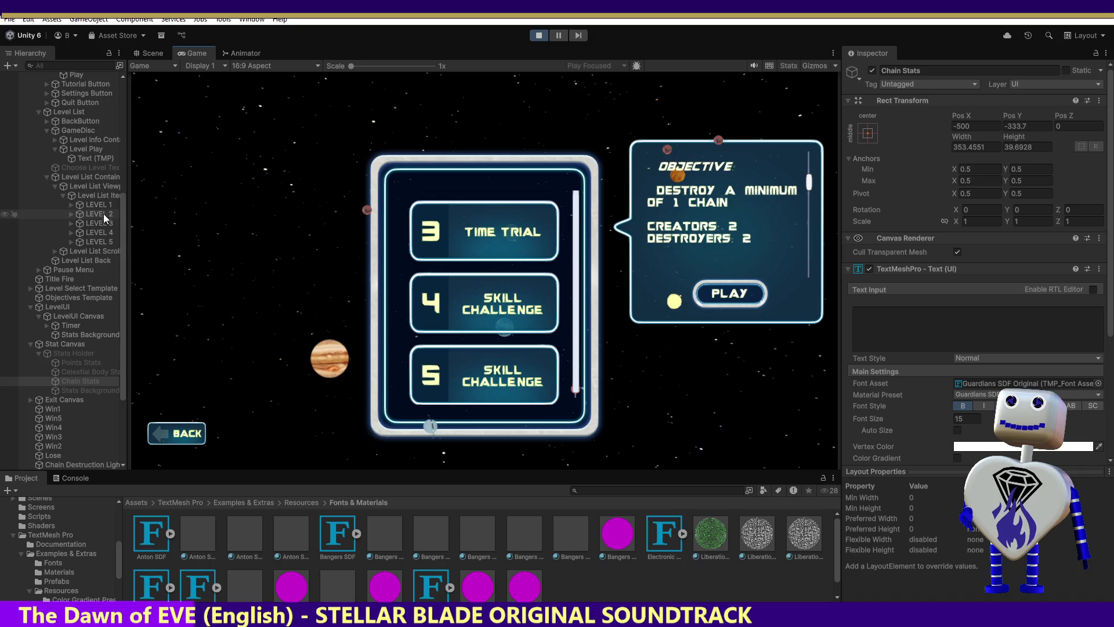
# Step: Expand LEVEL 1 and inspect its background image, number text, label text and Level Select Back
pyautogui.click(62, 208)
pyautogui.click(71, 204)
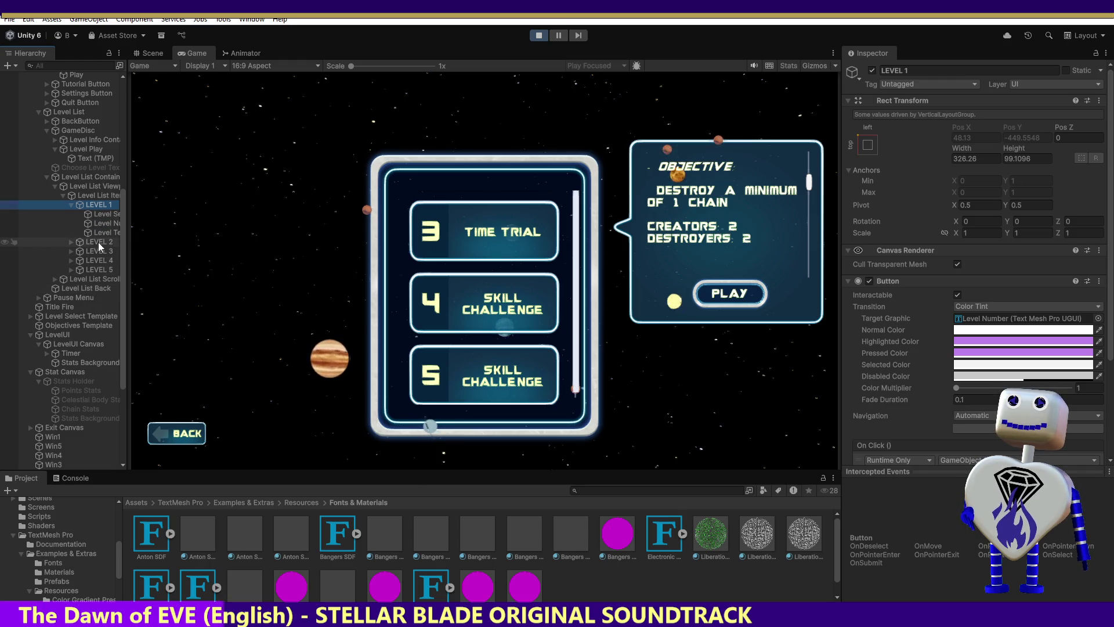
pyautogui.click(98, 225)
pyautogui.click(100, 214)
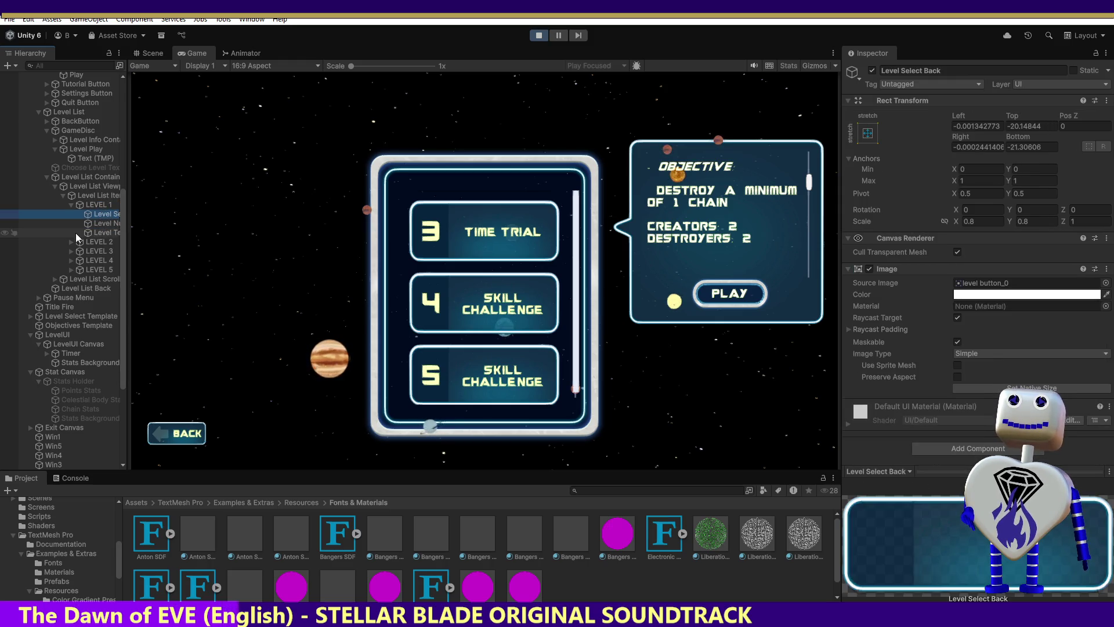
pyautogui.click(103, 224)
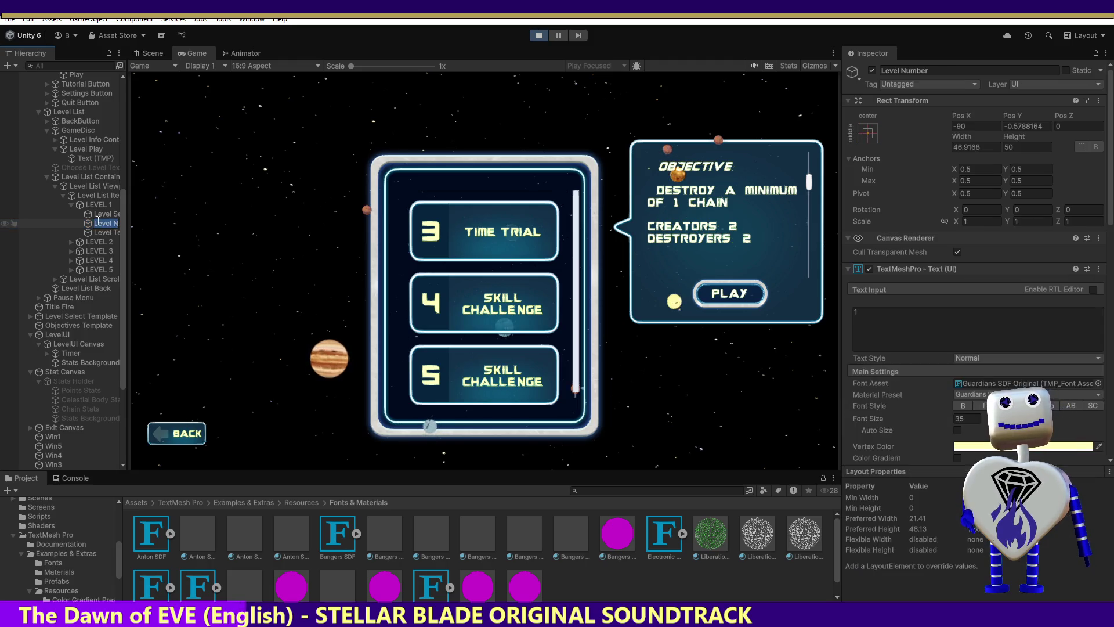
pyautogui.click(100, 234)
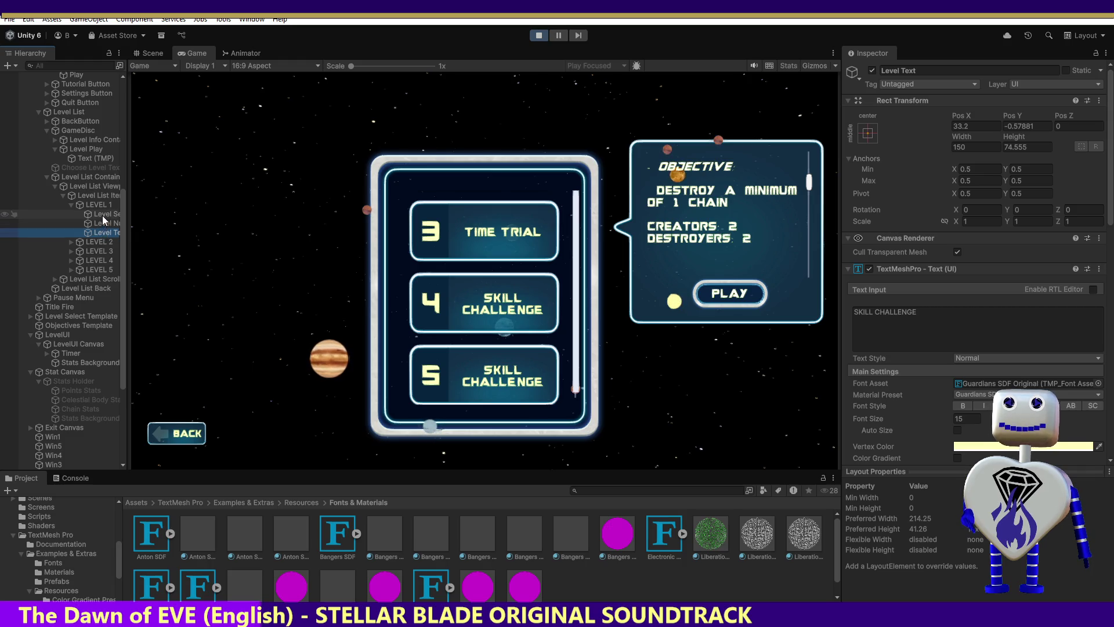
pyautogui.click(103, 215)
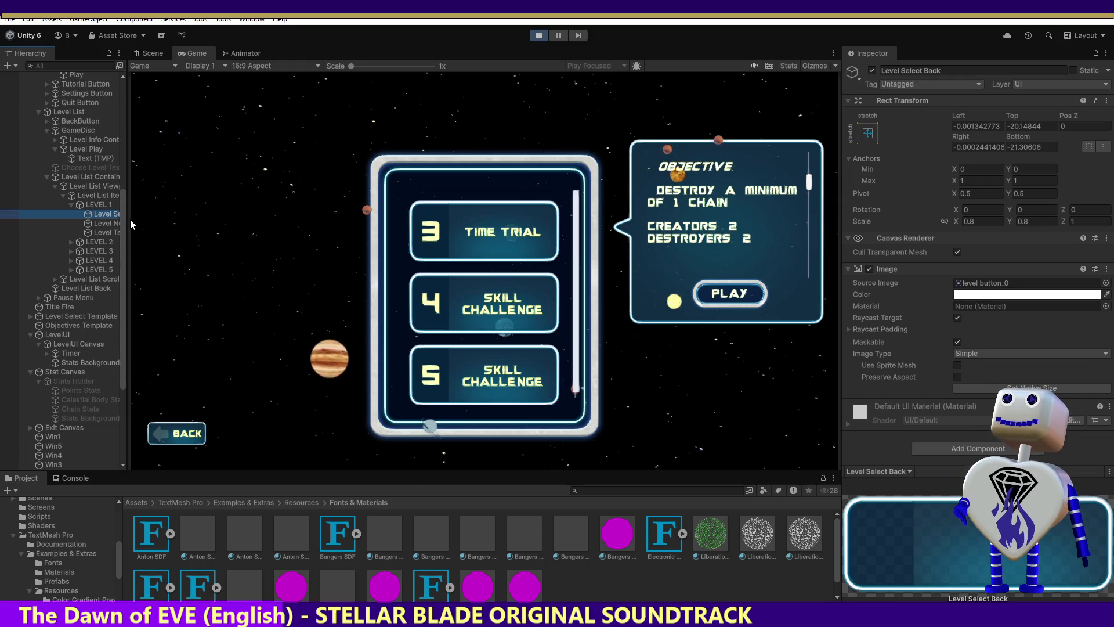
pyautogui.moveTo(129, 221); pyautogui.dragTo(186, 223)
pyautogui.click(131, 214)
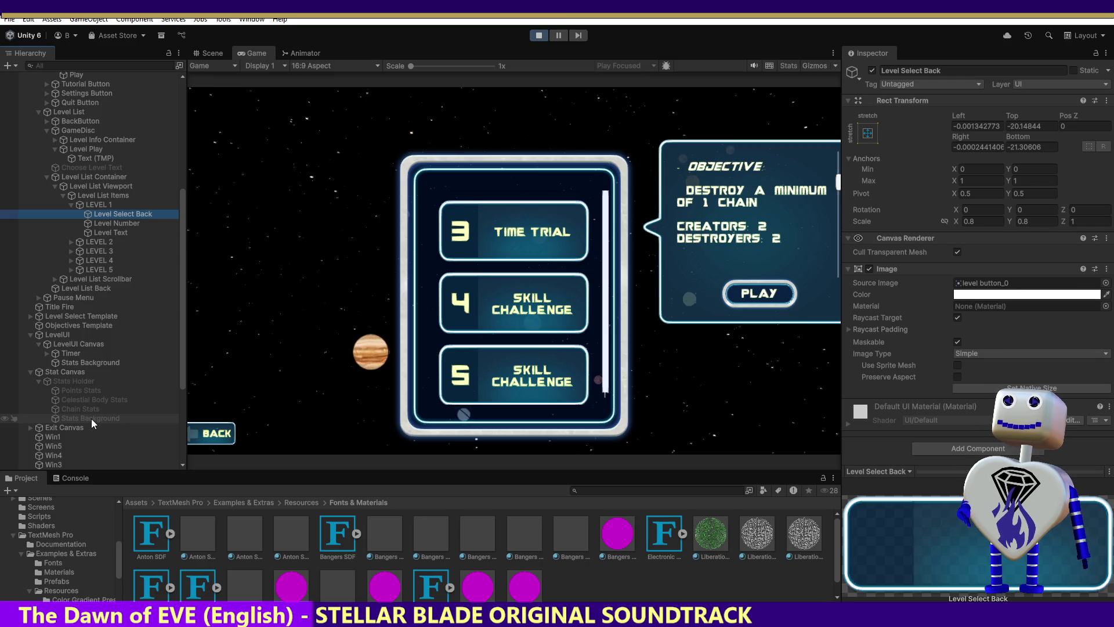
# Step: Move Stats Background behind the stats text, then pick Level 1 and start it
pyautogui.moveTo(92, 419); pyautogui.dragTo(96, 387)
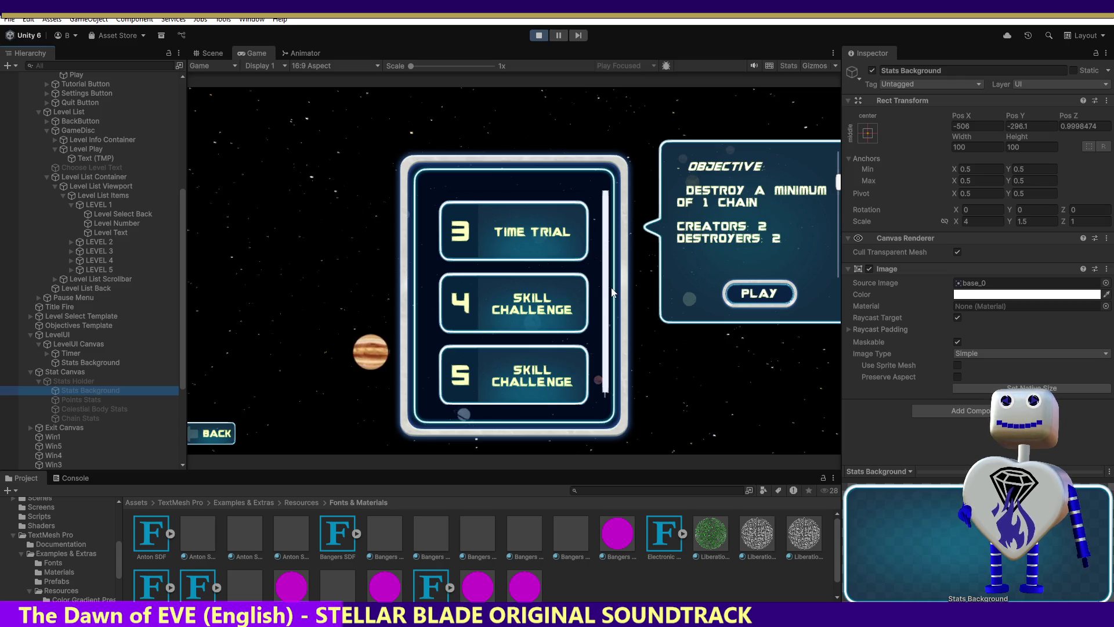
pyautogui.scroll(5, 589, 243)
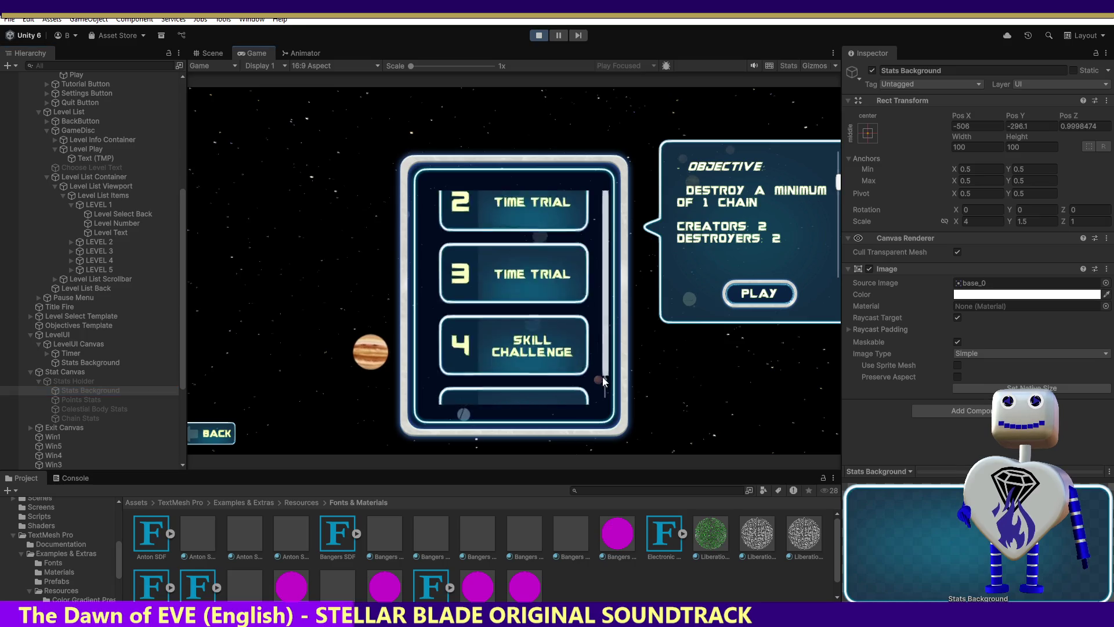
pyautogui.click(532, 351)
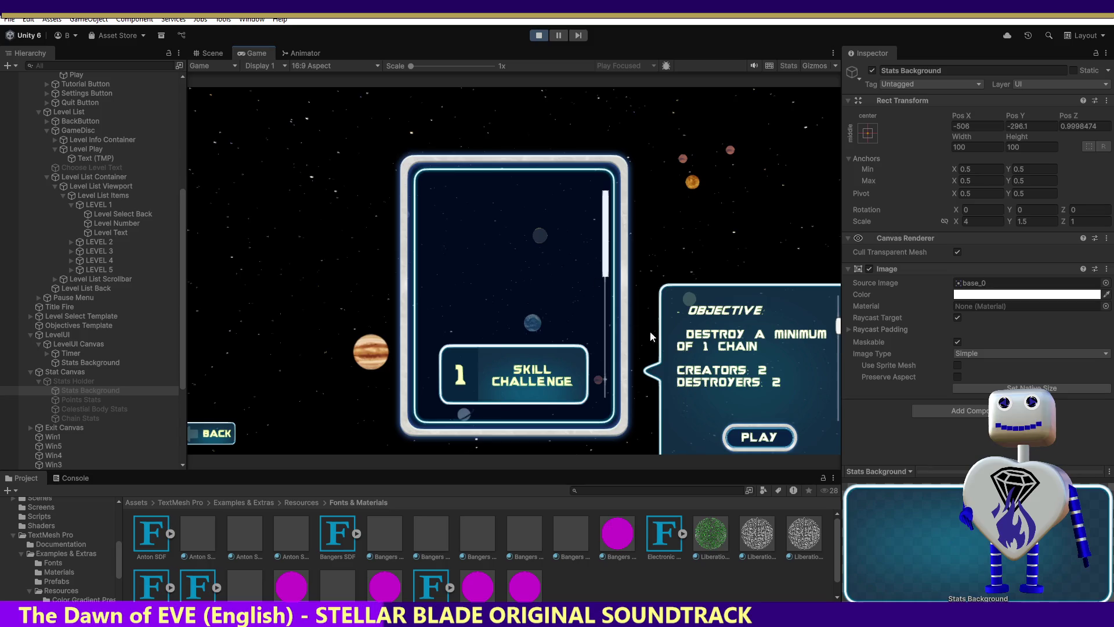
pyautogui.click(747, 437)
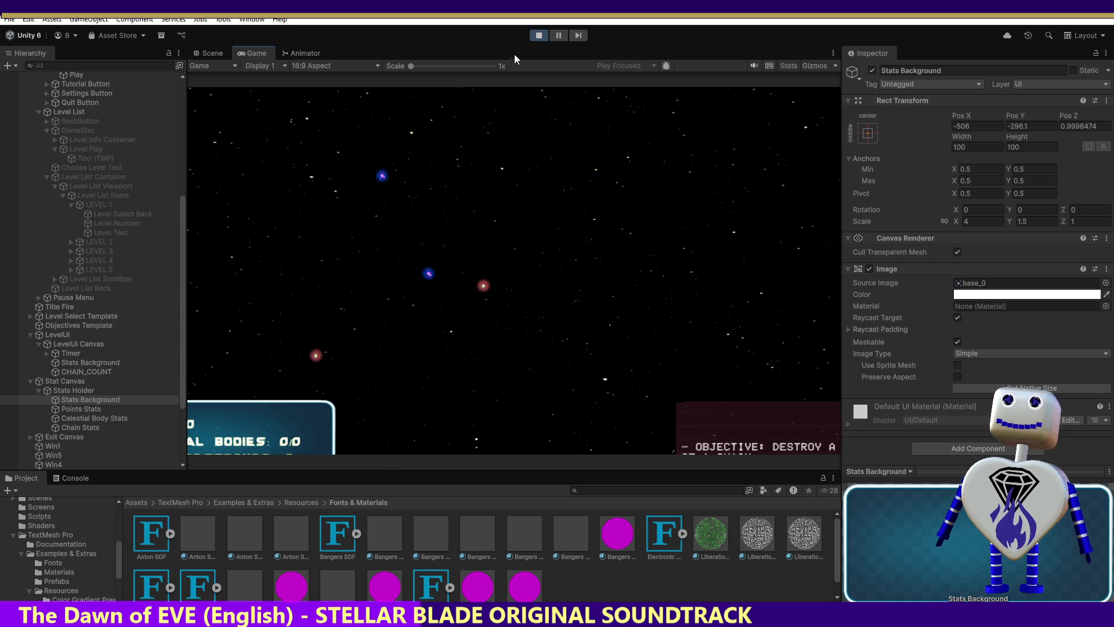
# Step: Stop the game, put Stats Background first under Stats Holder, and run again
pyautogui.click(538, 36)
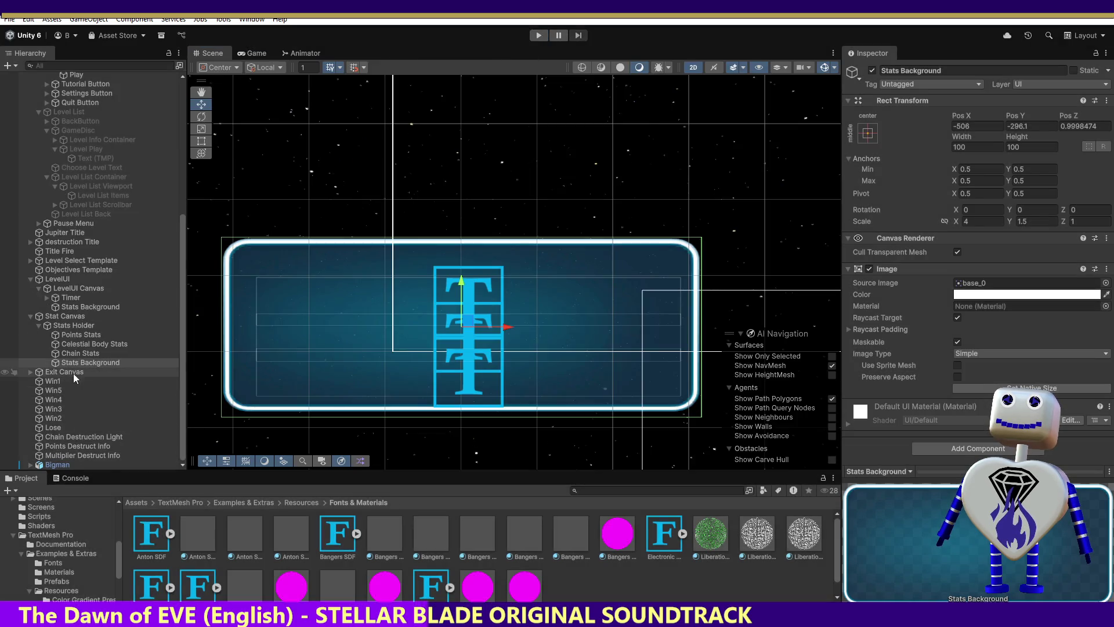
pyautogui.moveTo(78, 363); pyautogui.dragTo(80, 332)
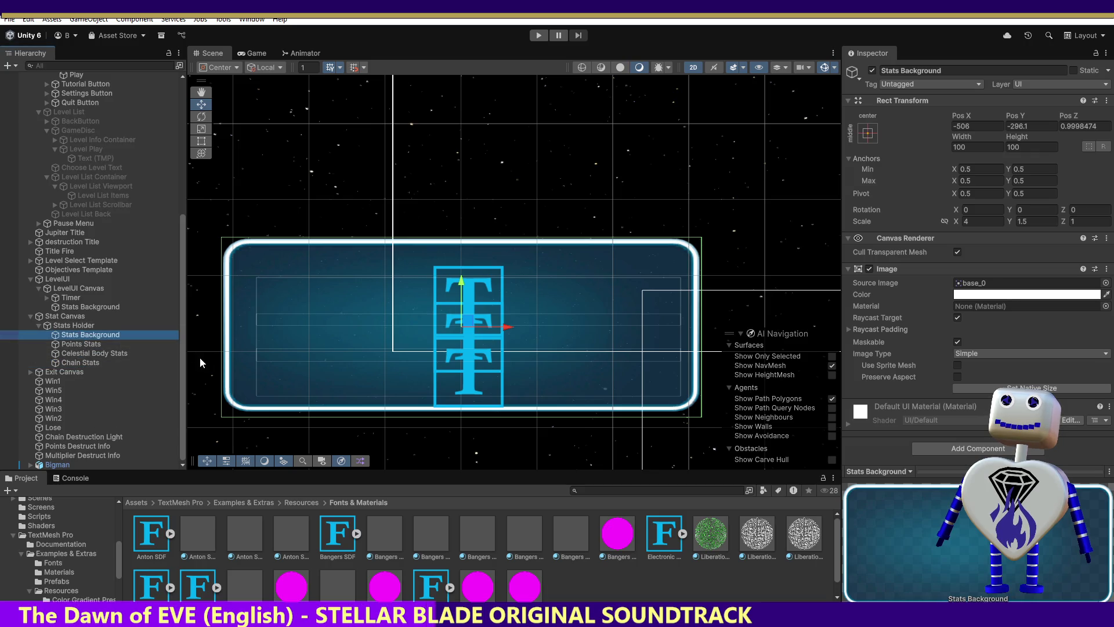
pyautogui.click(539, 35)
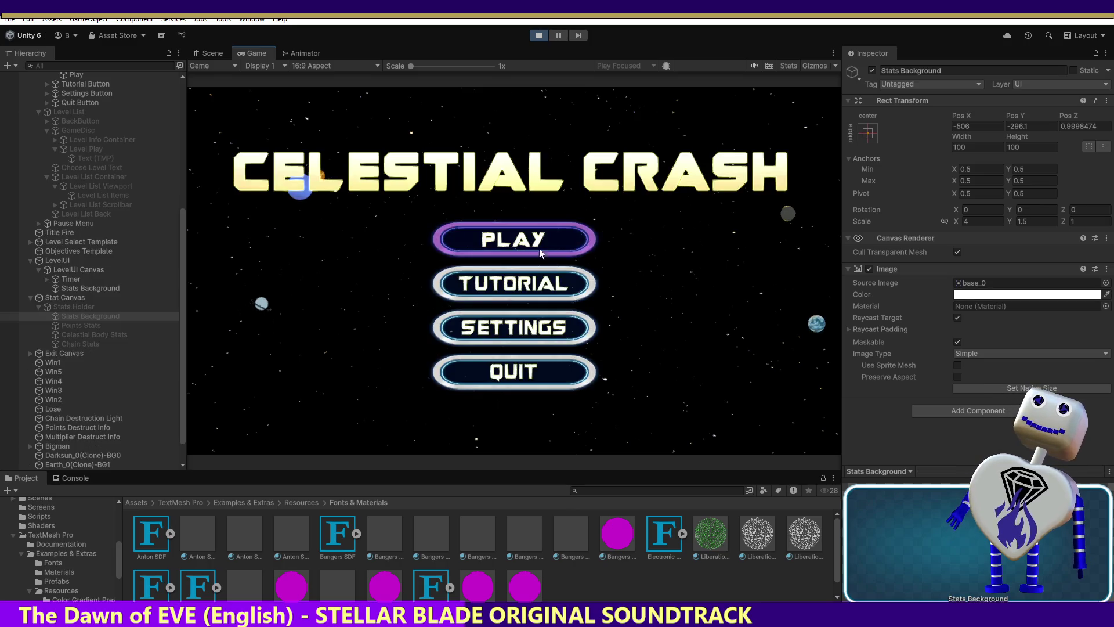
# Step: Start level 1 from level select, check the stats panel in Scene, then return to Game
pyautogui.click(541, 253)
pyautogui.click(510, 238)
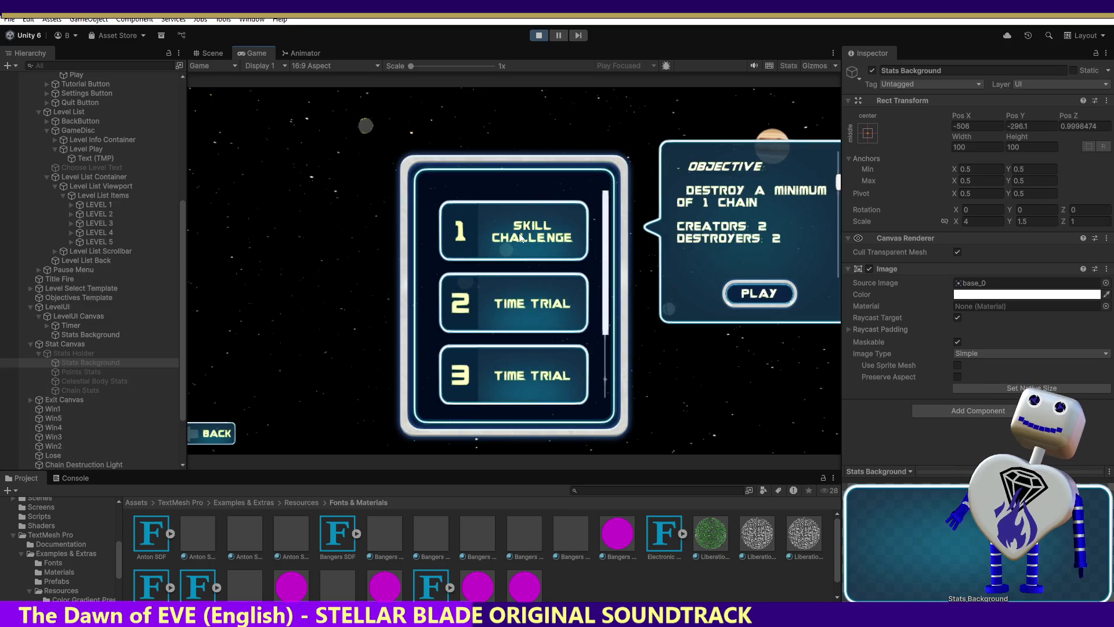
pyautogui.scroll(-3, 613, 275)
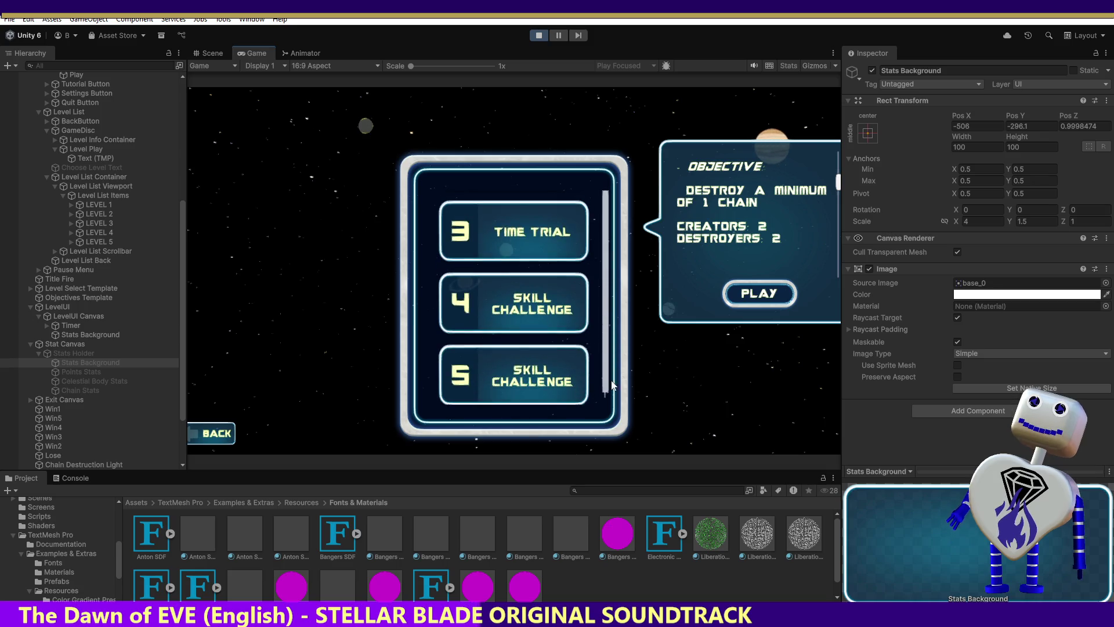
pyautogui.scroll(5, 614, 276)
pyautogui.scroll(-5, 609, 383)
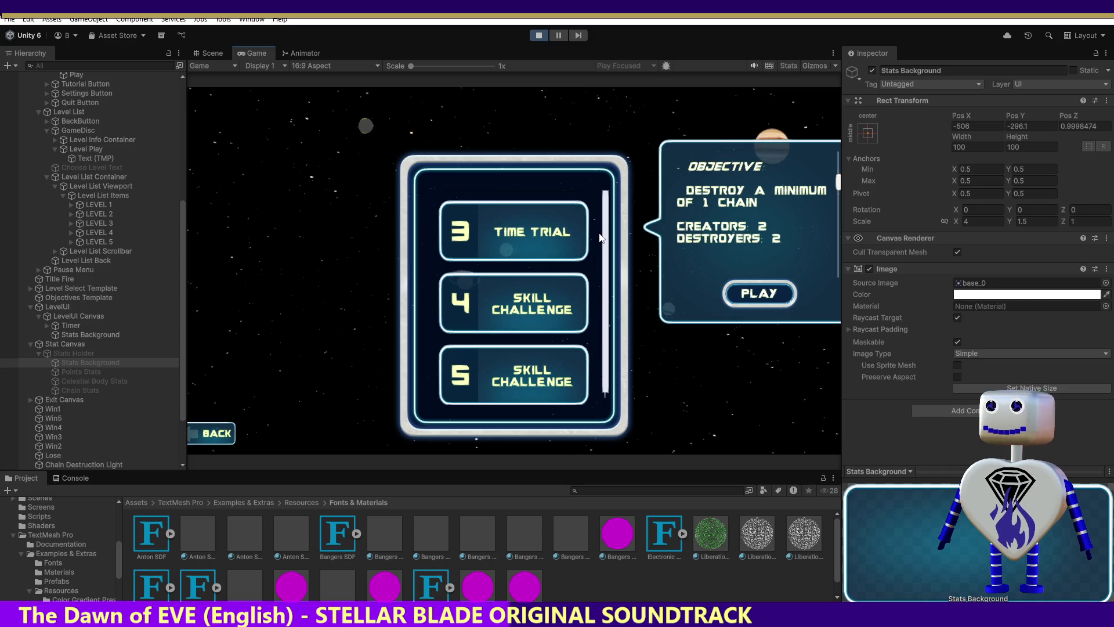
pyautogui.moveTo(605, 263); pyautogui.dragTo(604, 364)
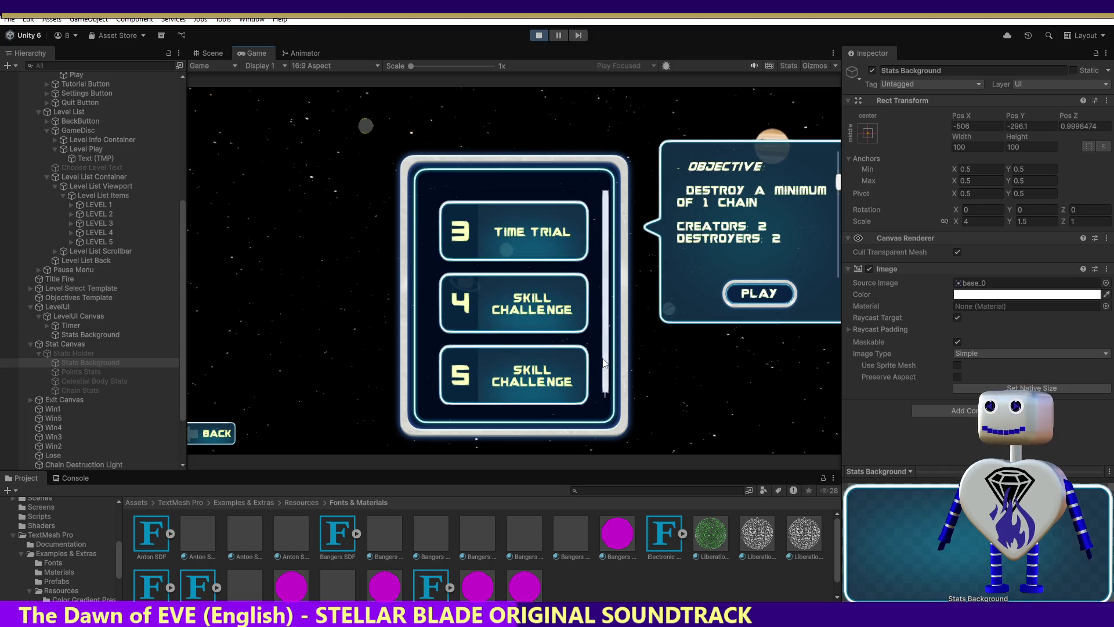
pyautogui.click(752, 293)
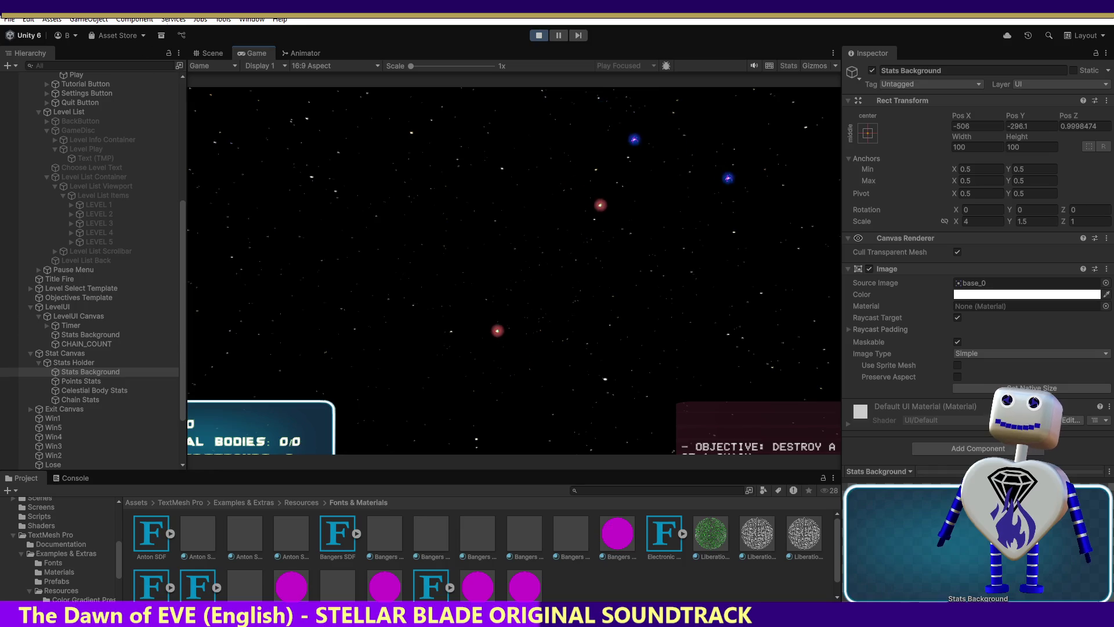
pyautogui.click(209, 53)
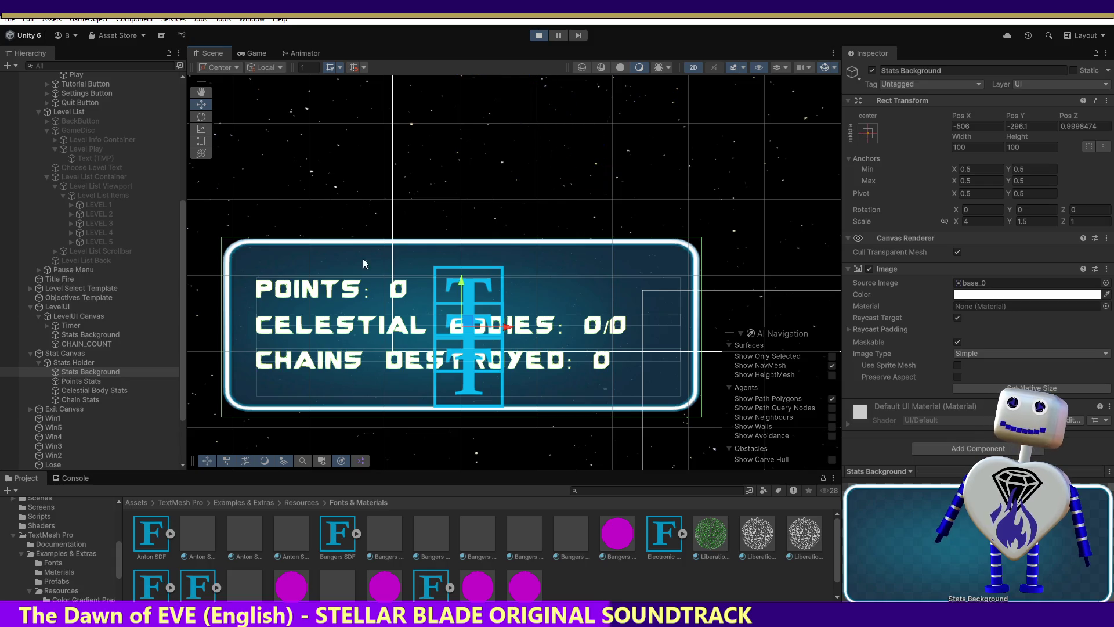
pyautogui.click(255, 52)
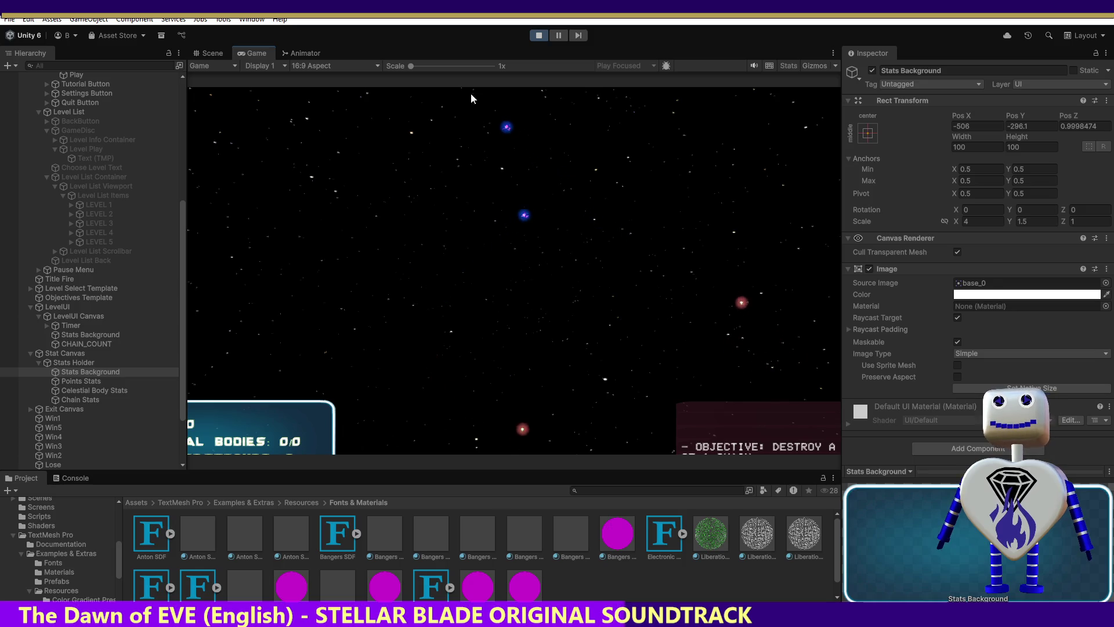
# Step: Exit Play mode to get back to editing the stats panel in the Scene view
pyautogui.click(538, 35)
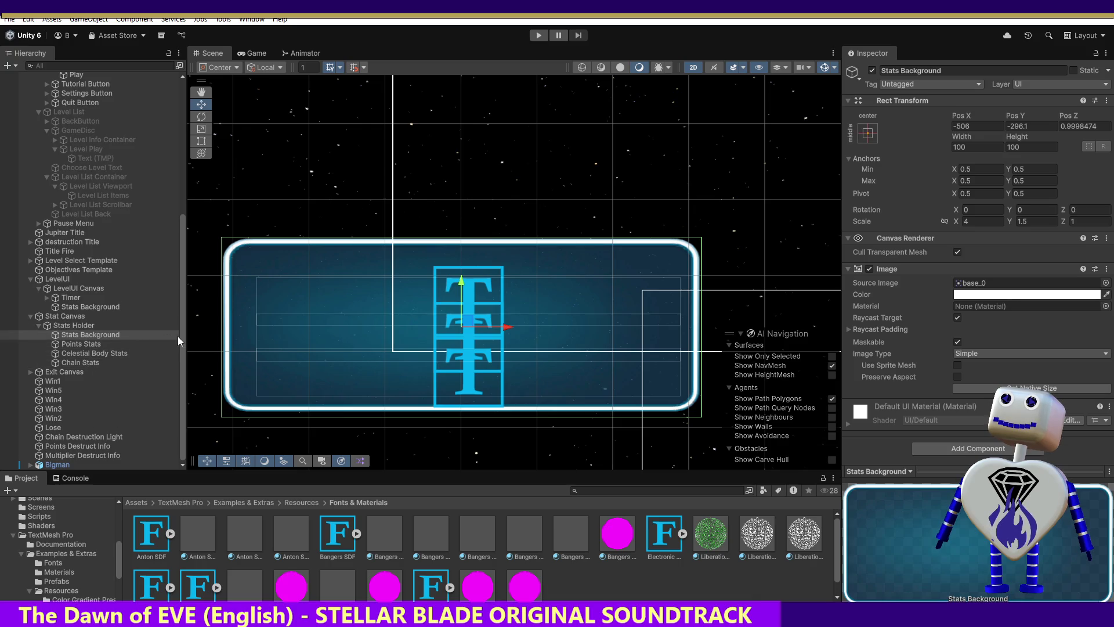
# Step: Compare Objectives Template and Level Select Template, expanding Level Select Template to show Level Select Back, Level Number and Level Text
pyautogui.click(49, 269)
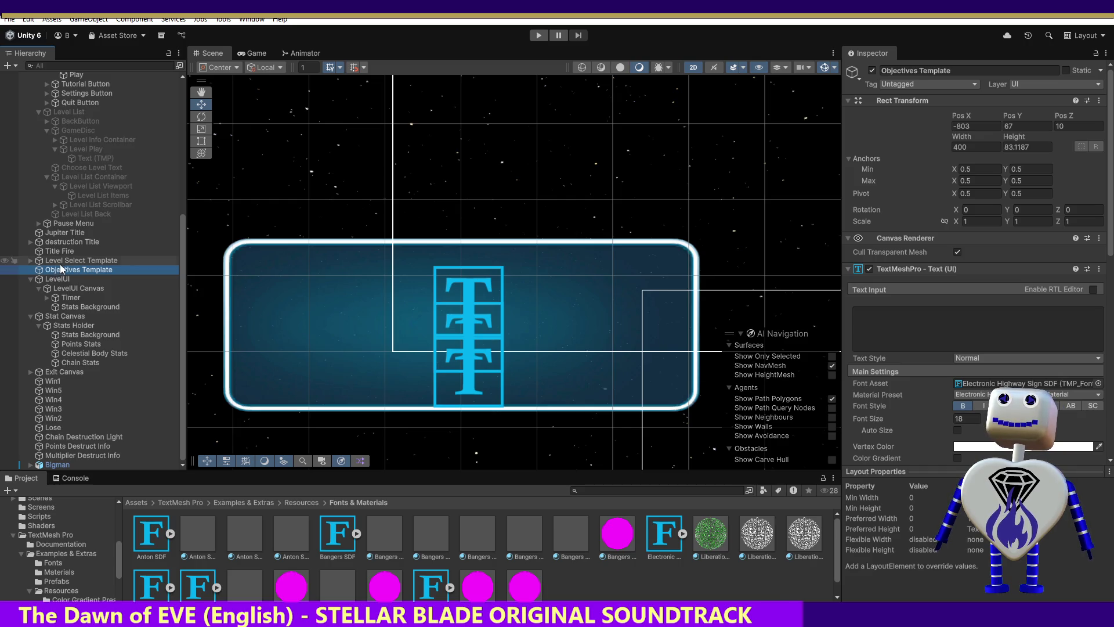
pyautogui.click(60, 262)
pyautogui.click(44, 269)
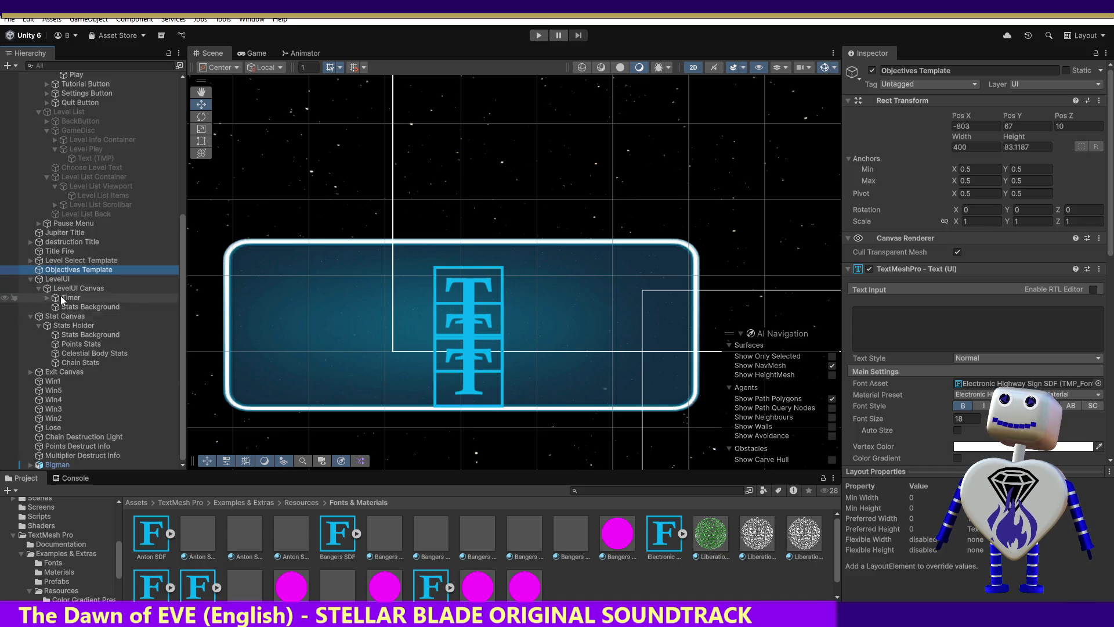
pyautogui.click(35, 262)
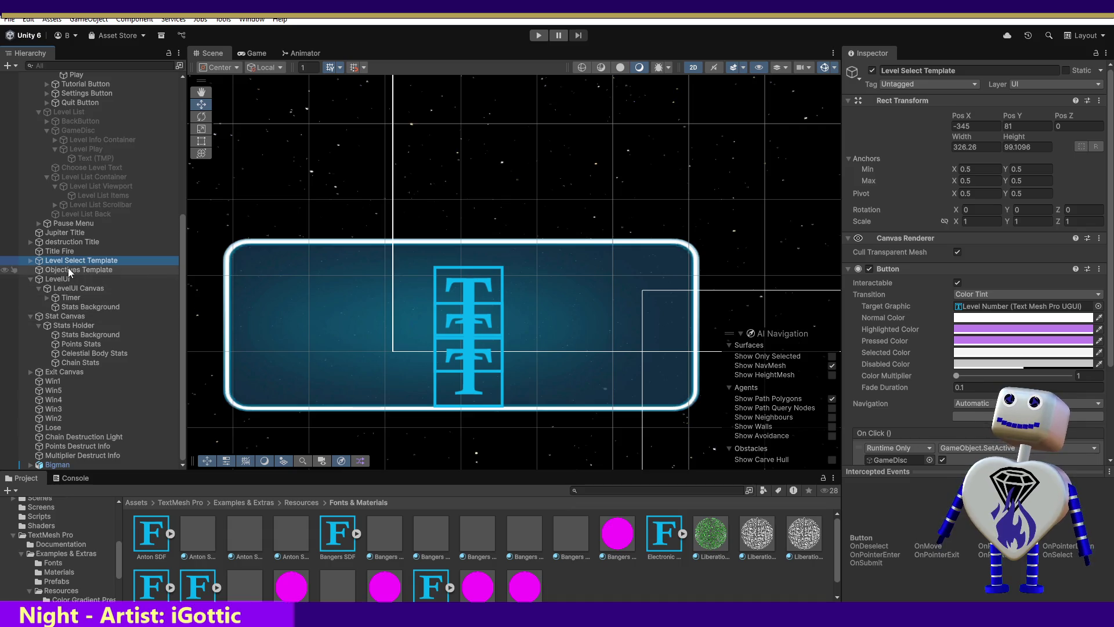
pyautogui.click(32, 262)
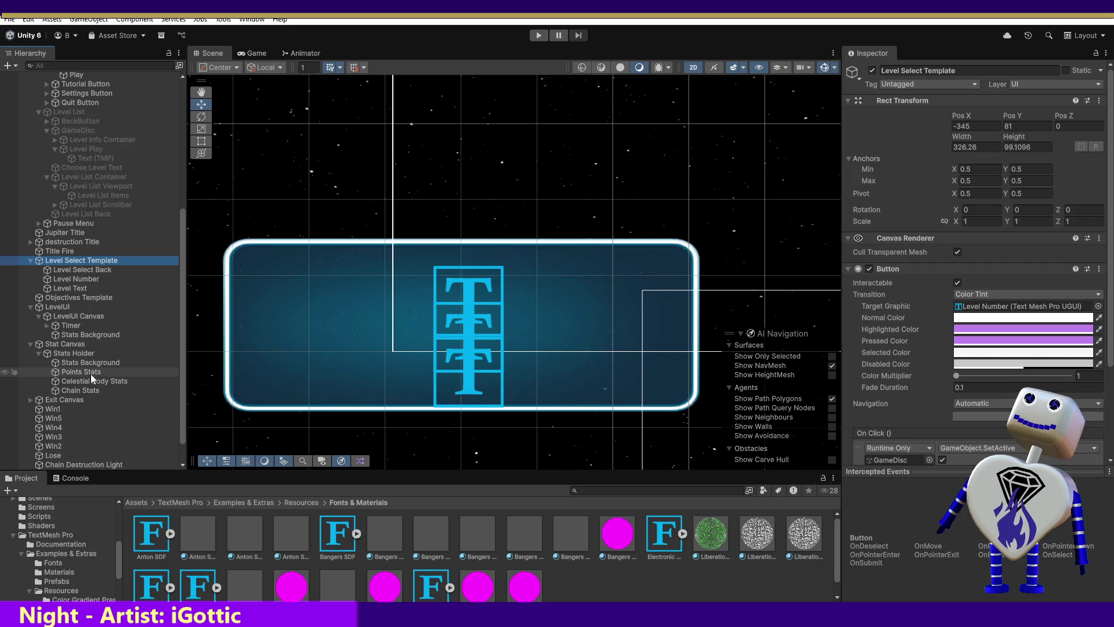
pyautogui.click(67, 335)
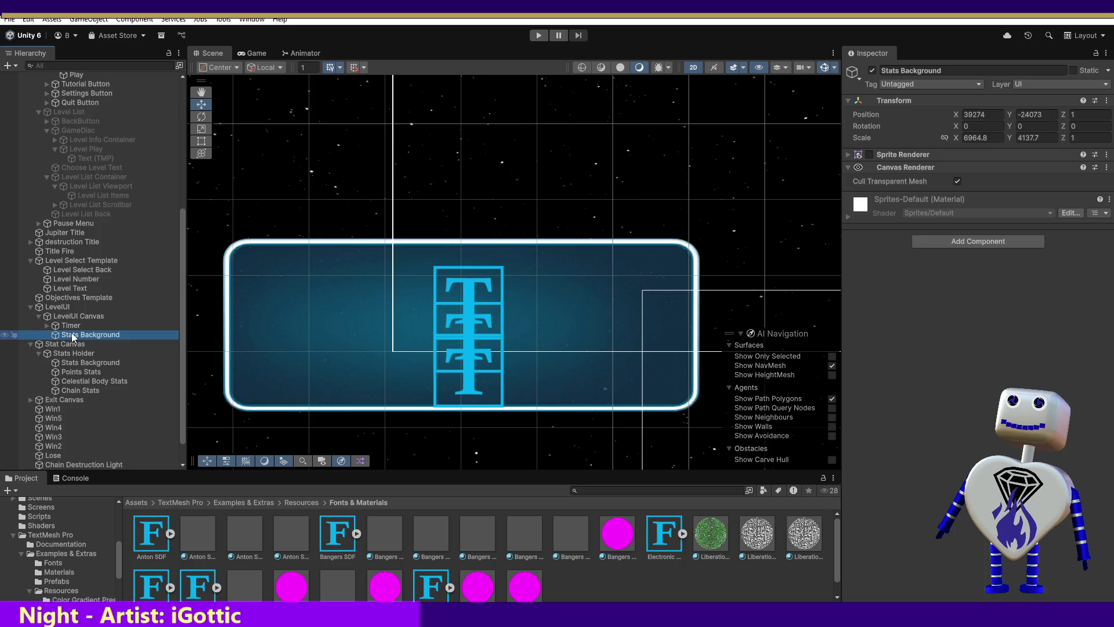
# Step: Leave Stats Background unrenamed and select Objectives Template to show its Electronic Highway Sign SDF text settings
pyautogui.click(71, 335)
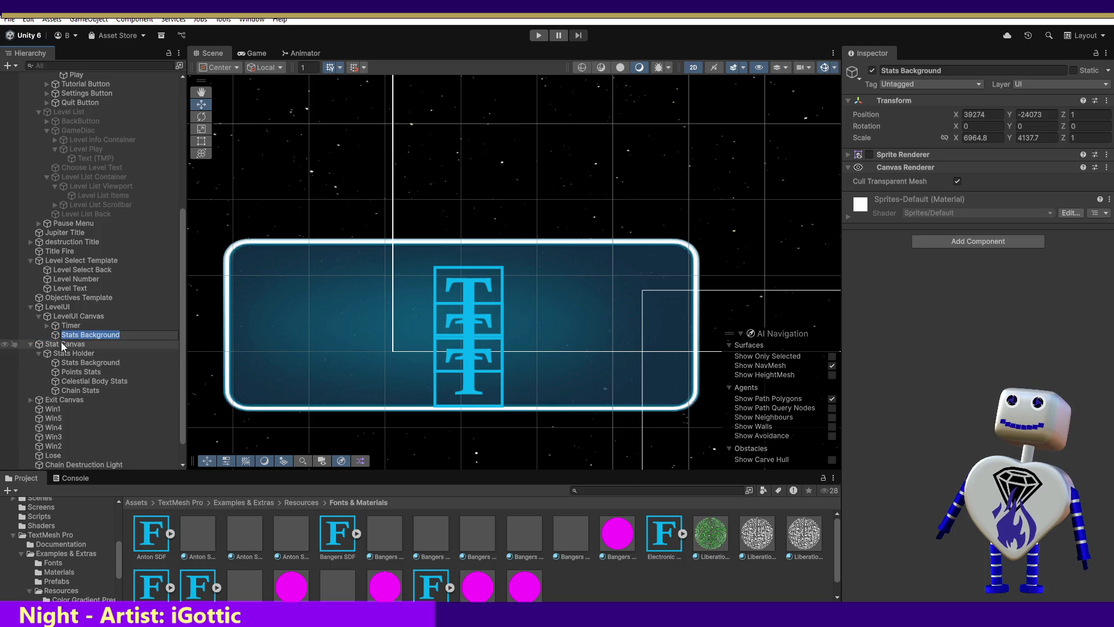
pyautogui.click(60, 297)
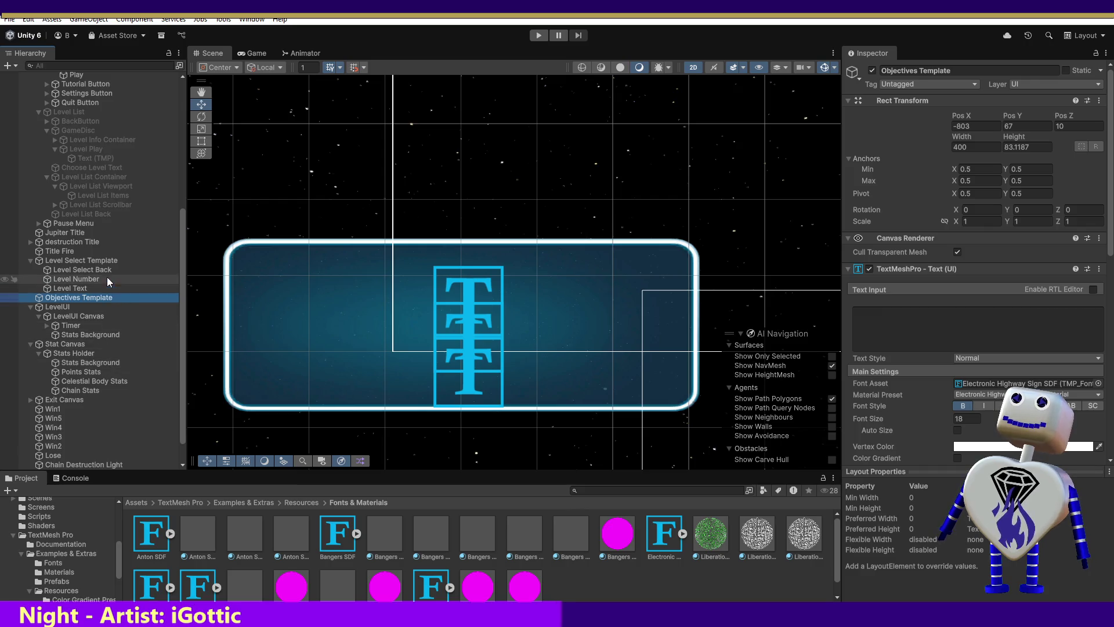
pyautogui.click(86, 300)
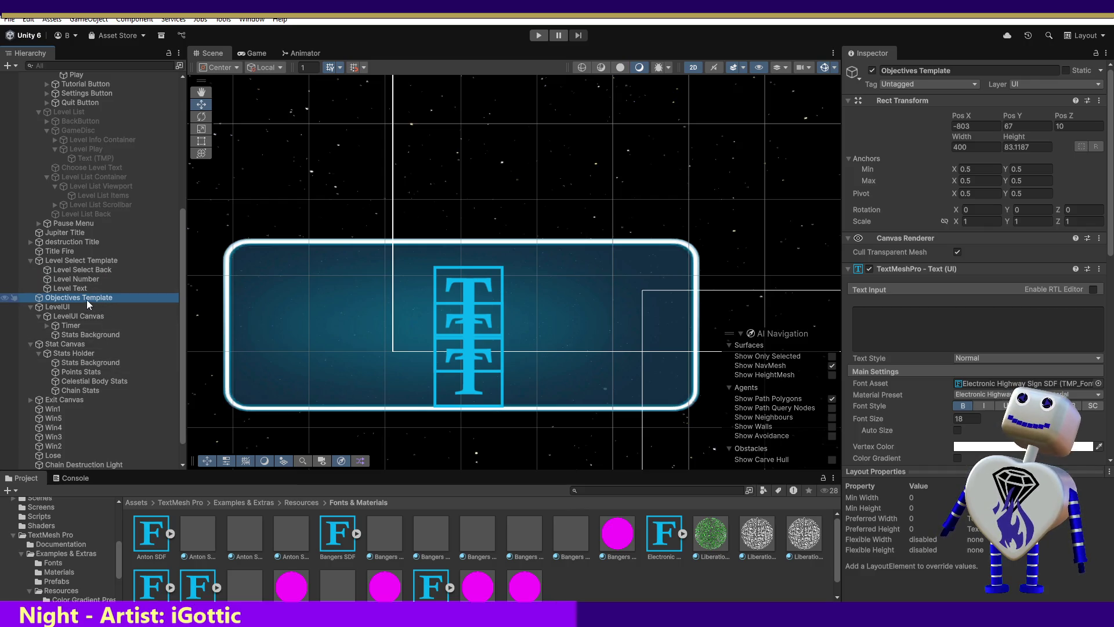
# Step: Frame the Objectives Template text box in the Scene view, then start Play mode
pyautogui.click(86, 305)
pyautogui.doubleClick(71, 299)
pyautogui.doubleClick(71, 298)
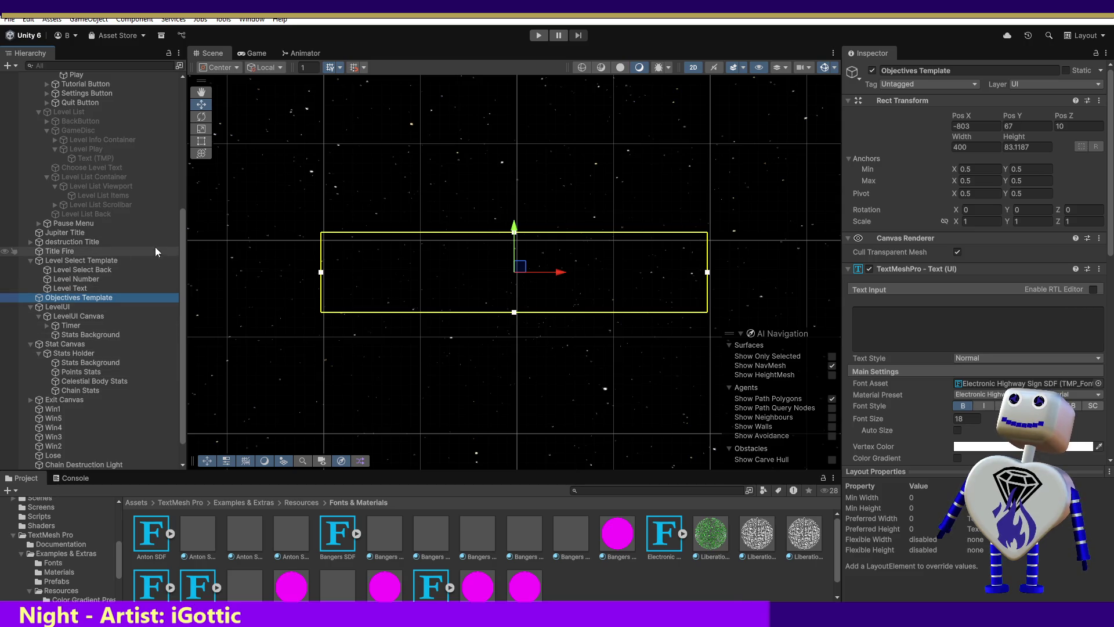
pyautogui.moveTo(186, 238); pyautogui.dragTo(185, 231)
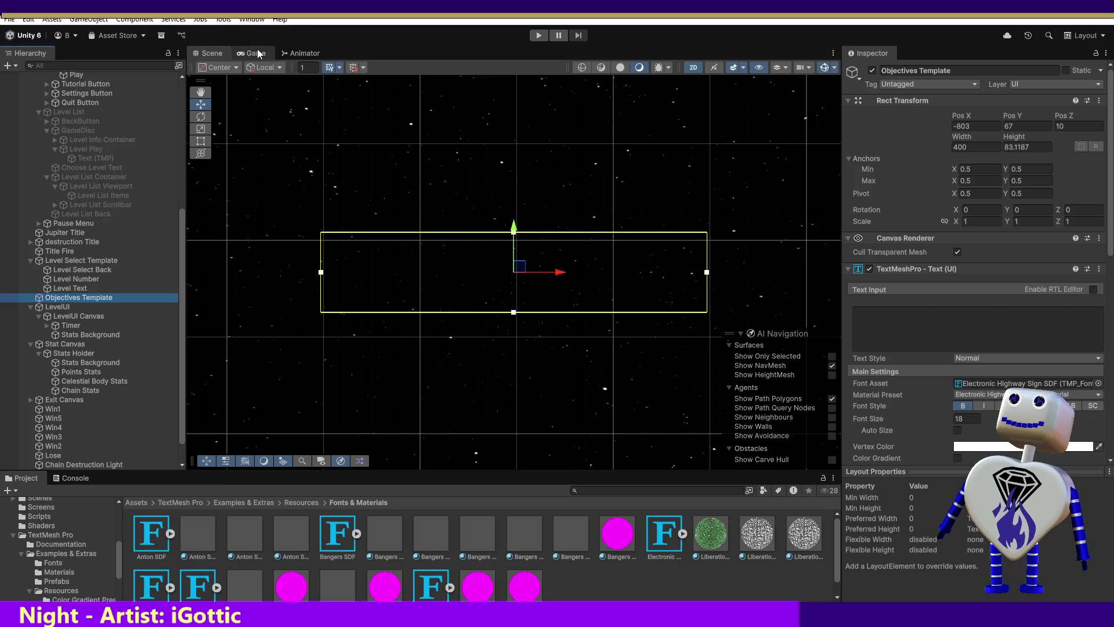
pyautogui.click(538, 36)
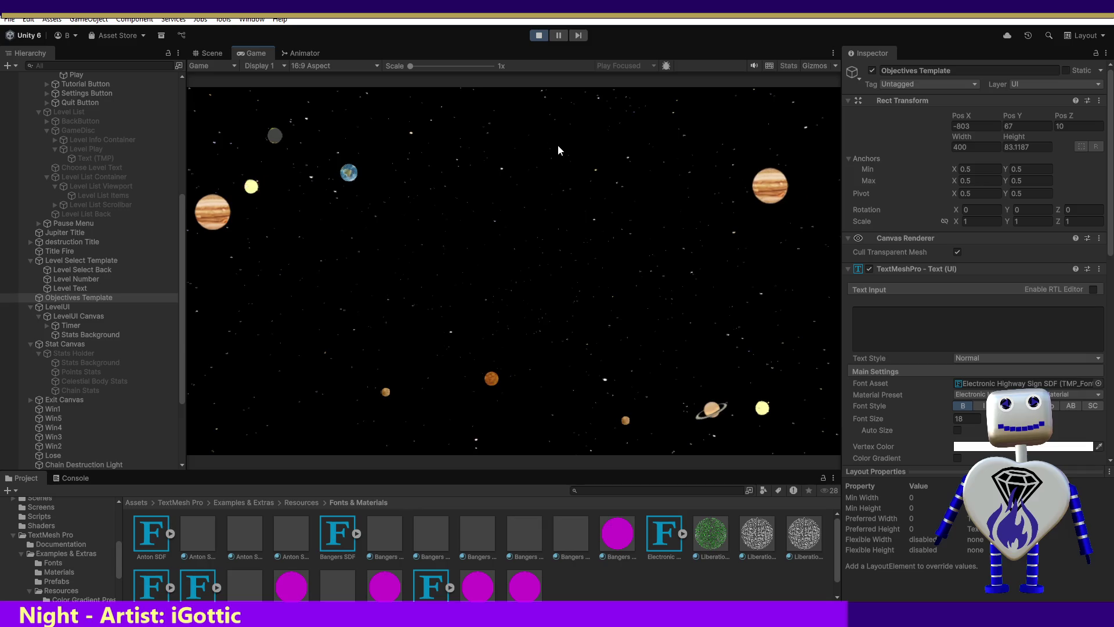
# Step: From the main menu, open level select, choose Level 1 Skill Challenge and start it
pyautogui.click(552, 238)
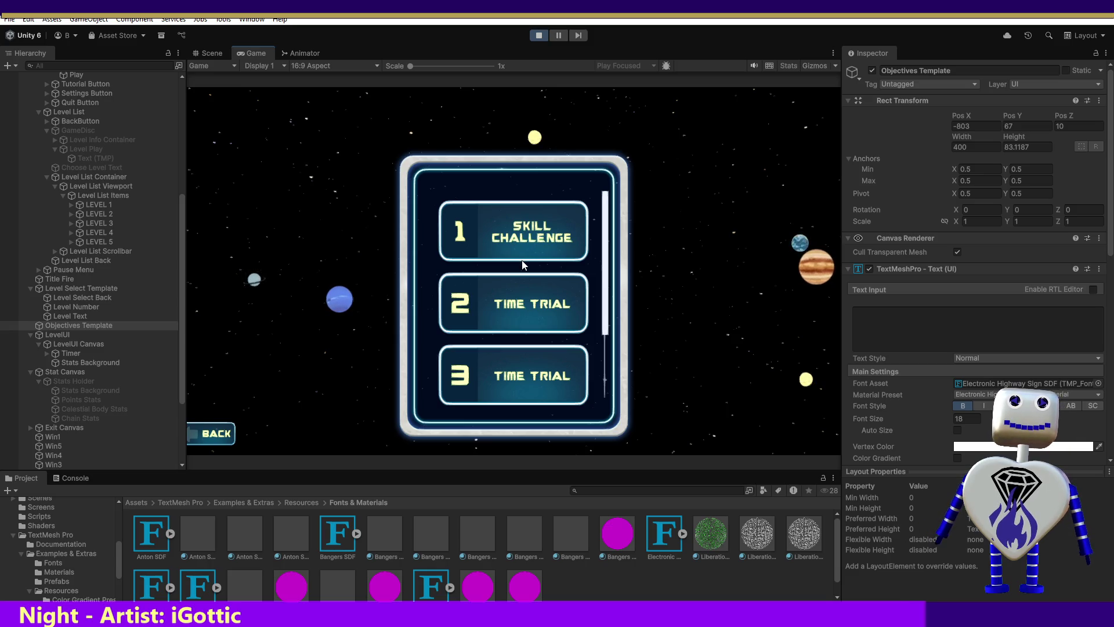
pyautogui.click(567, 257)
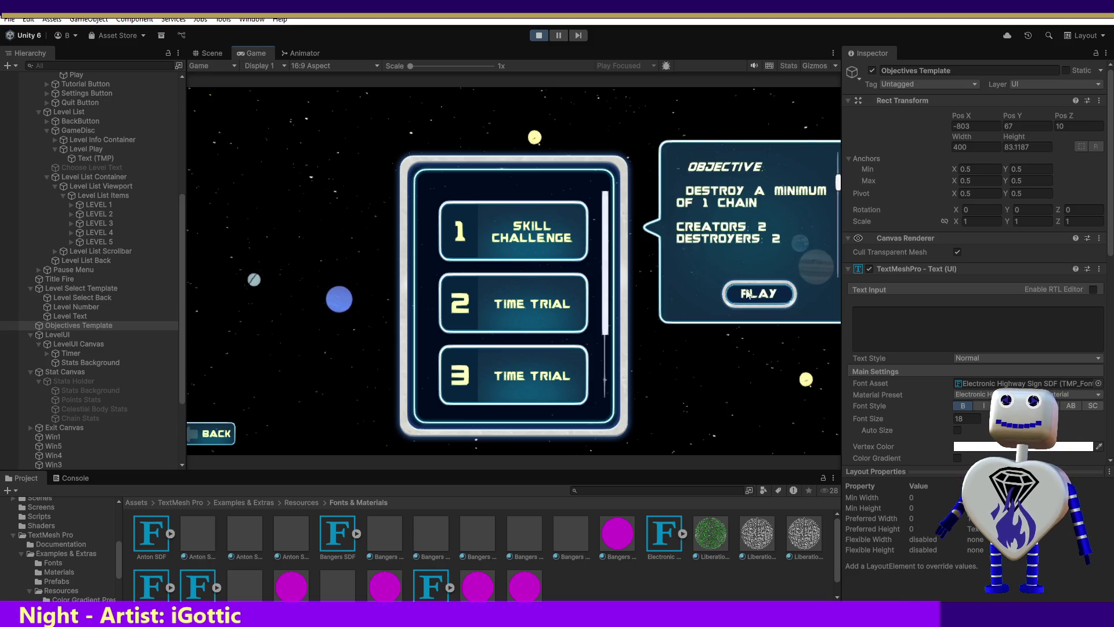
pyautogui.click(773, 294)
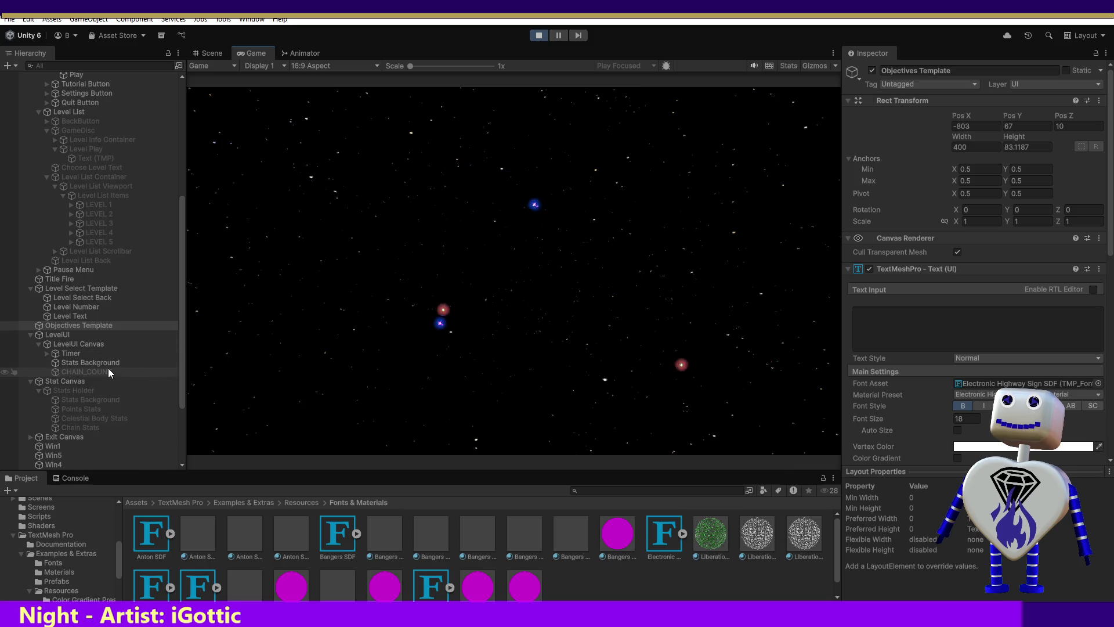
# Step: Select CHAIN_COUNT and enlarge the Game view wider and taller
pyautogui.click(78, 372)
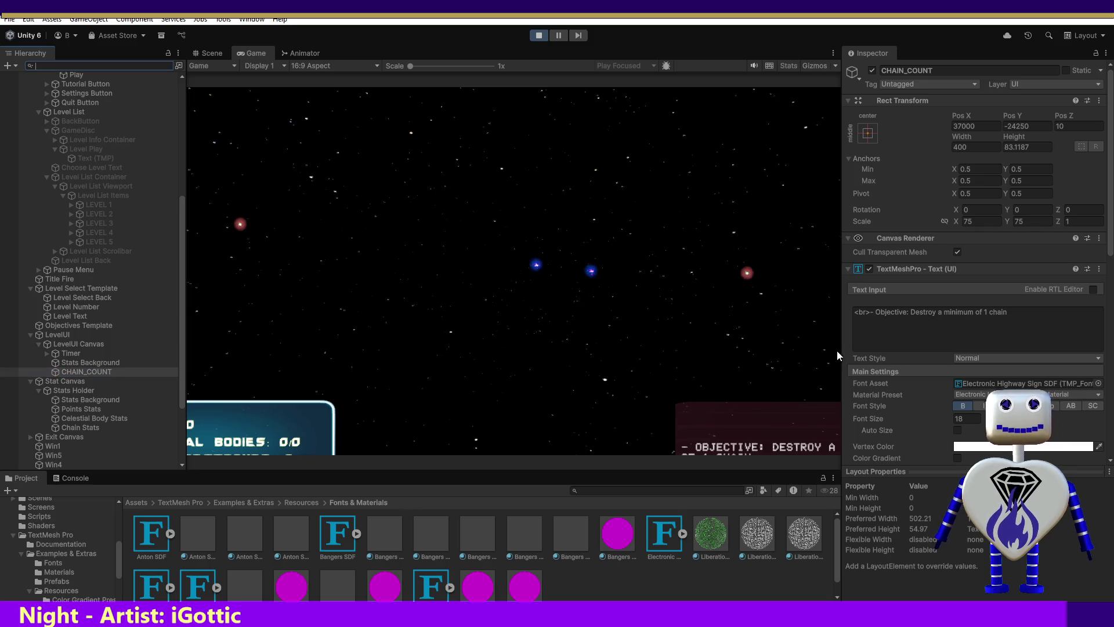
pyautogui.moveTo(841, 350); pyautogui.dragTo(1001, 372)
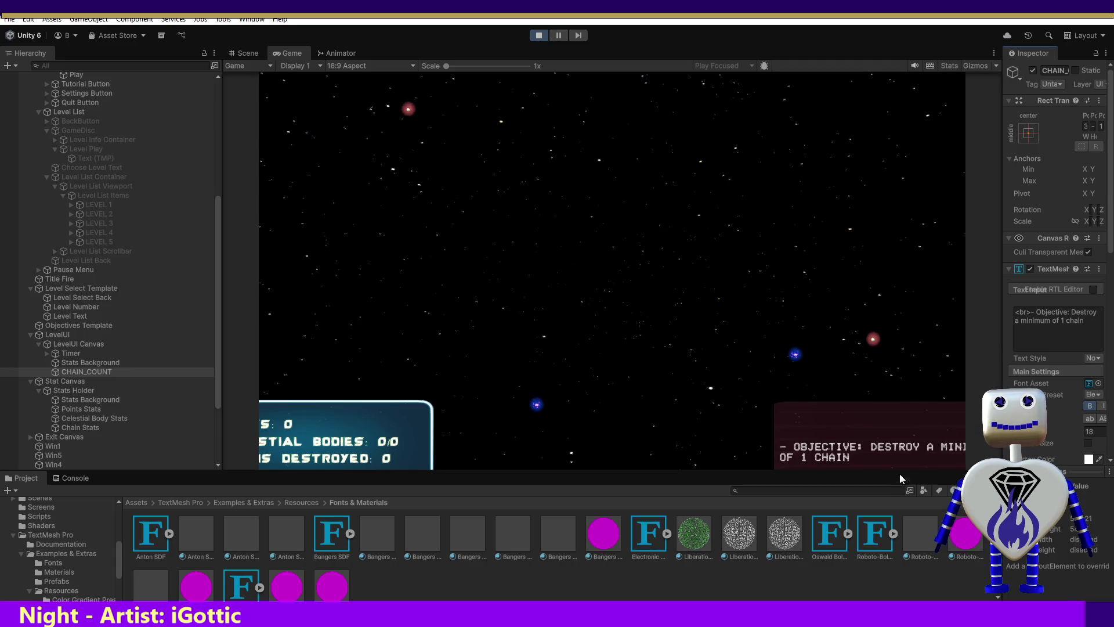
pyautogui.moveTo(903, 471); pyautogui.dragTo(900, 589)
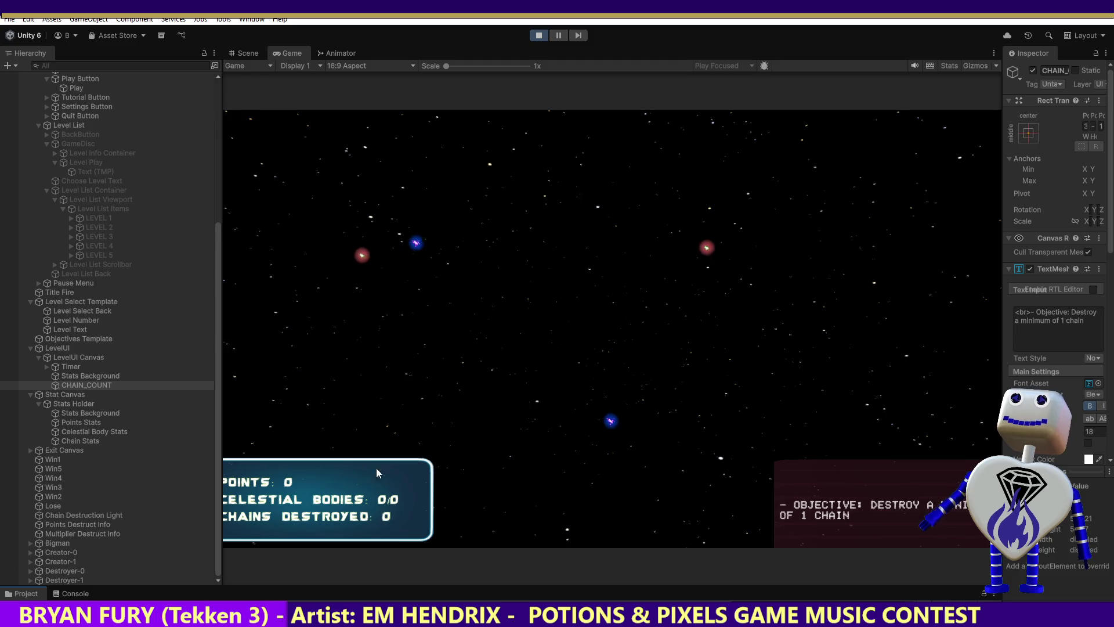
# Step: Toggle Stats Background off and on to confirm it draws the red backdrop, then stop the game
pyautogui.click(61, 376)
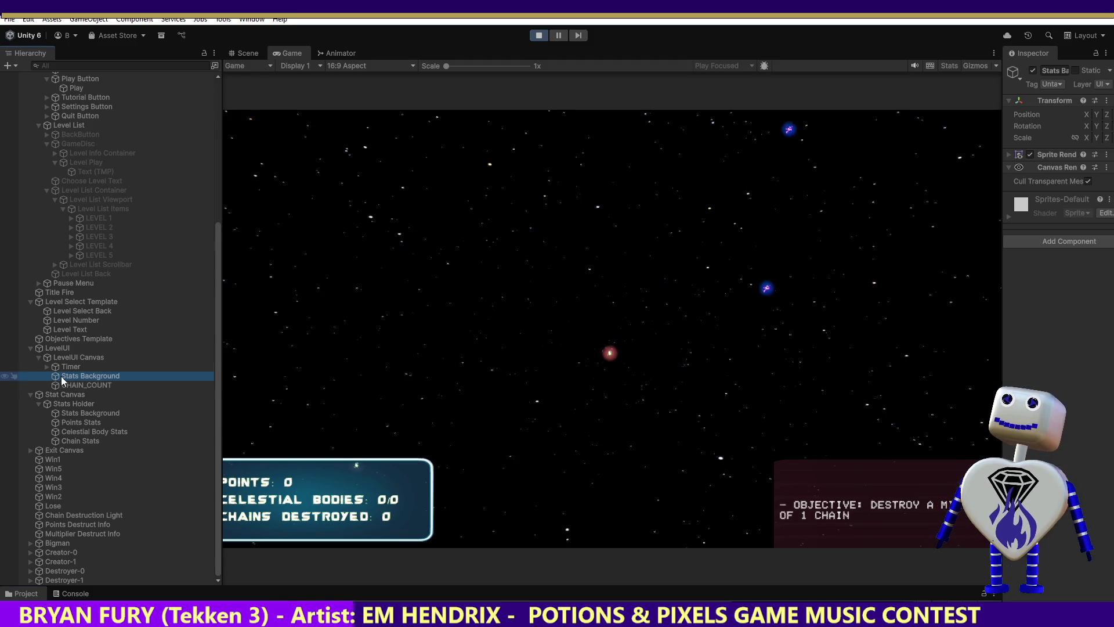
pyautogui.click(1032, 71)
pyautogui.click(1032, 71)
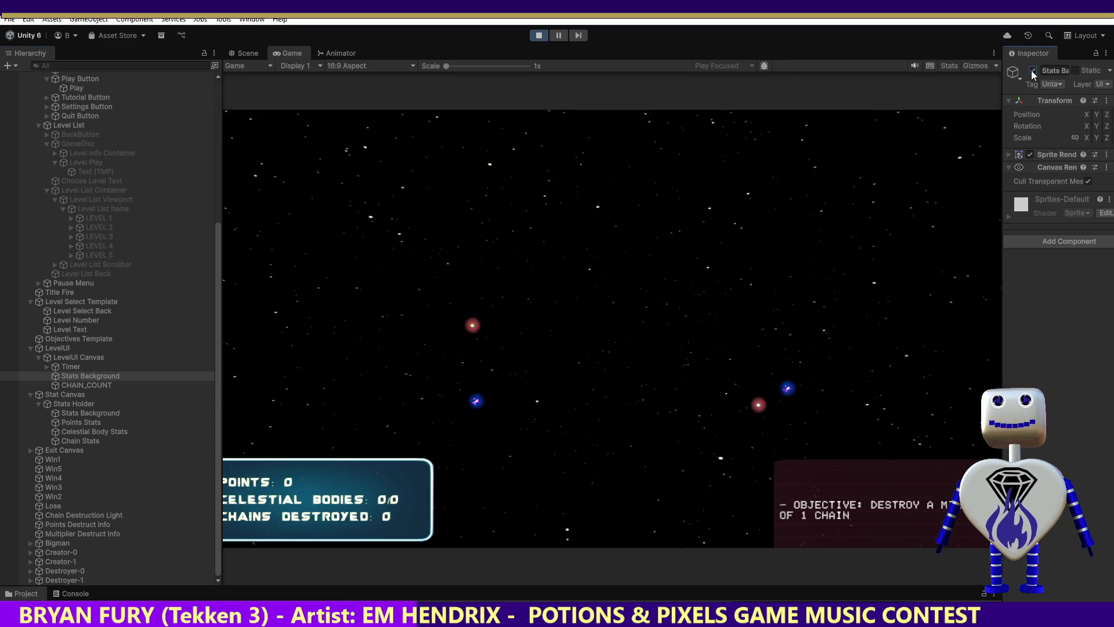
pyautogui.click(538, 36)
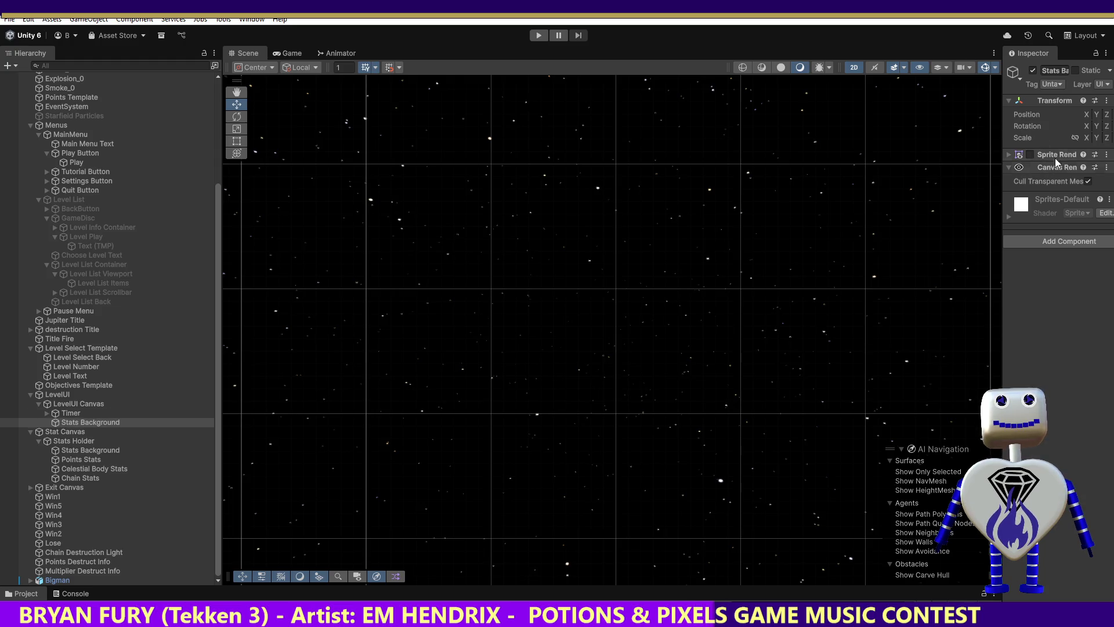
# Step: Remove Stats Background's Sprite Renderer and Canvas Renderer and add an Image component
pyautogui.moveTo(1002, 161); pyautogui.dragTo(896, 175)
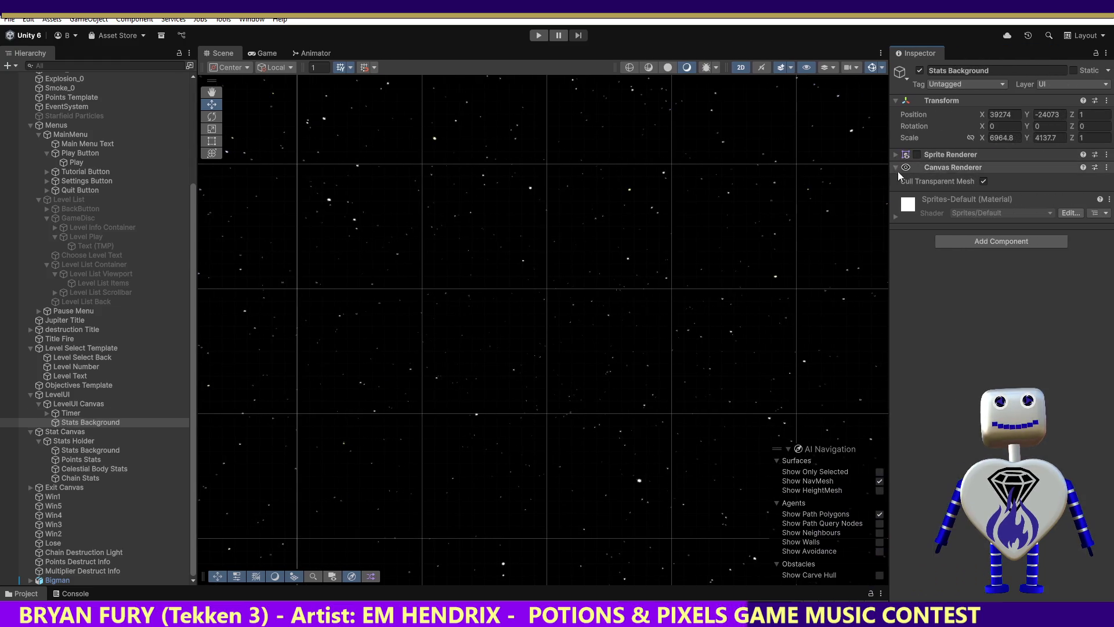
pyautogui.click(1106, 155)
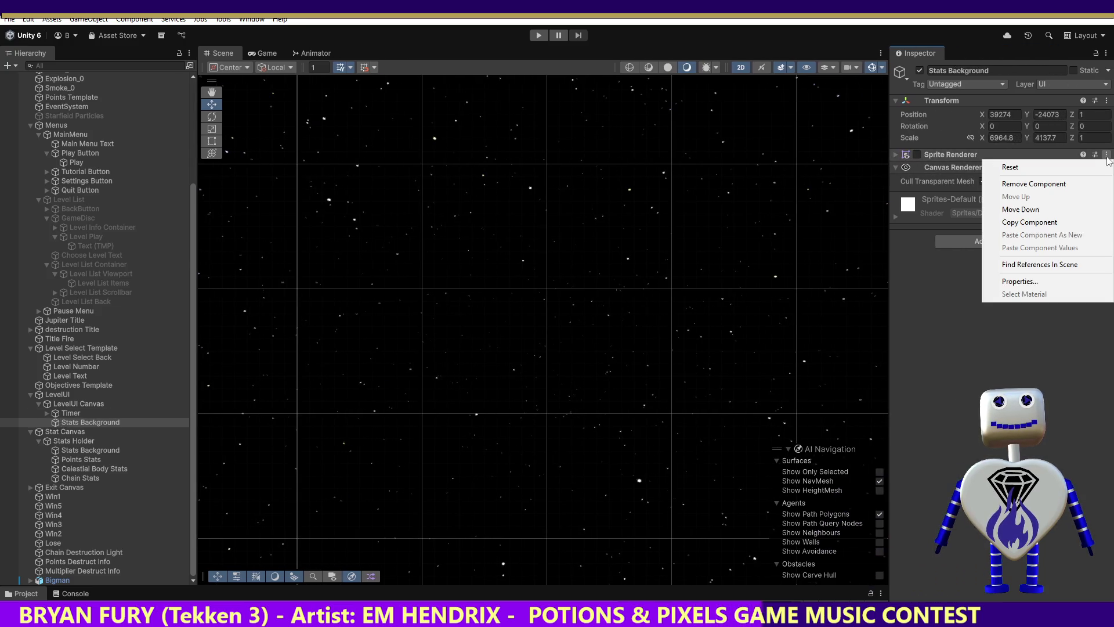
pyautogui.click(1069, 182)
pyautogui.click(1073, 155)
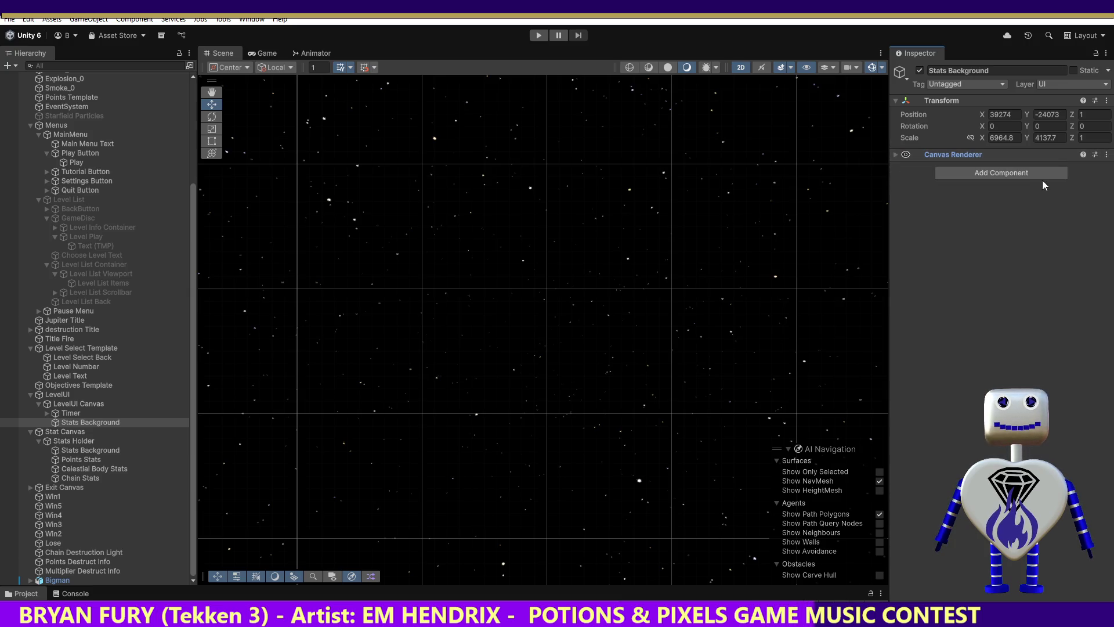
pyautogui.click(1000, 155)
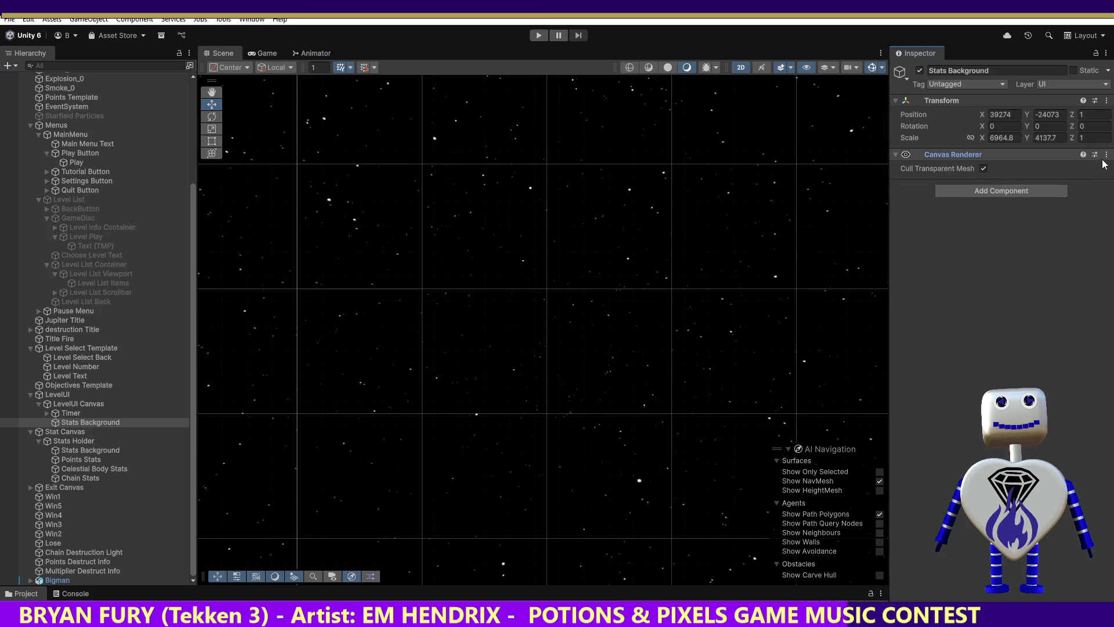
pyautogui.click(1106, 155)
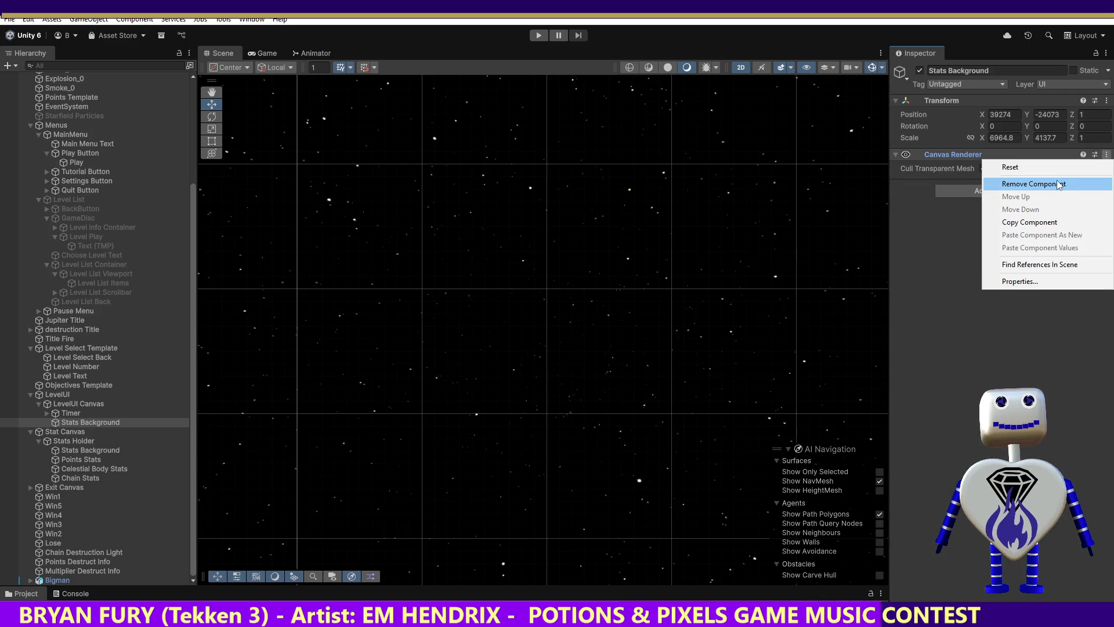
pyautogui.click(1028, 183)
pyautogui.click(1008, 162)
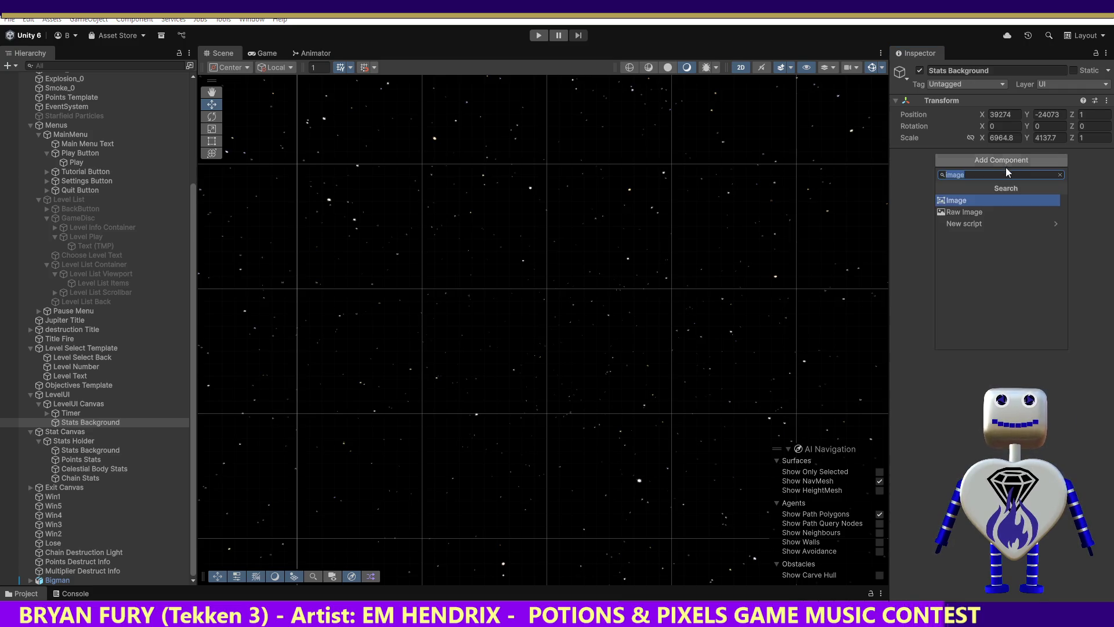
pyautogui.click(980, 199)
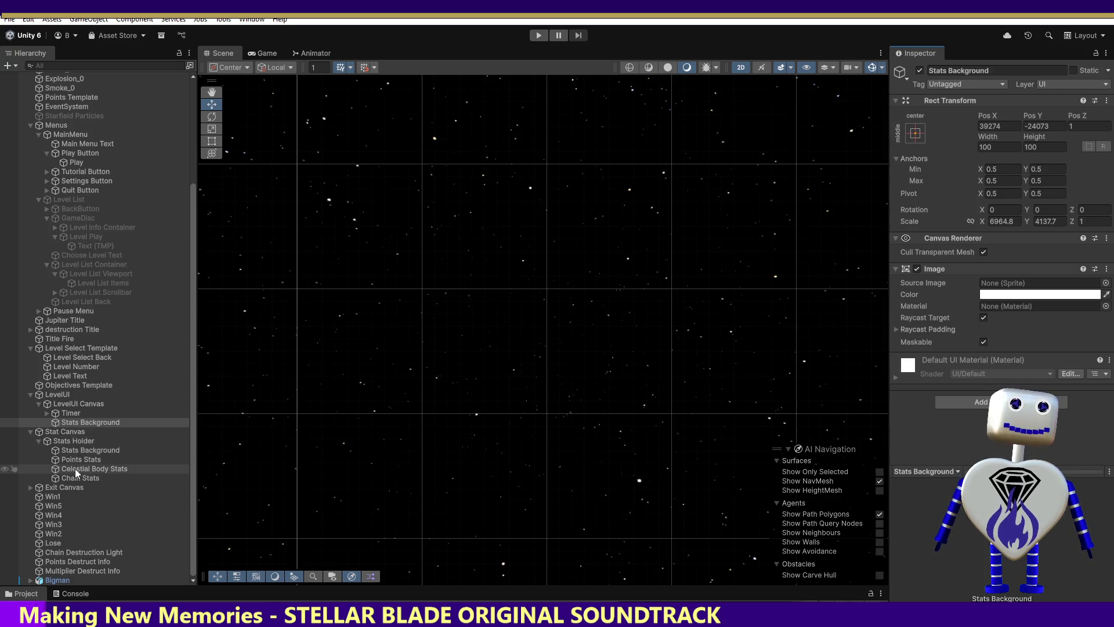
# Step: Keep the required Canvas Renderer after the removal warning and reset the Image component to defaults
pyautogui.click(86, 422)
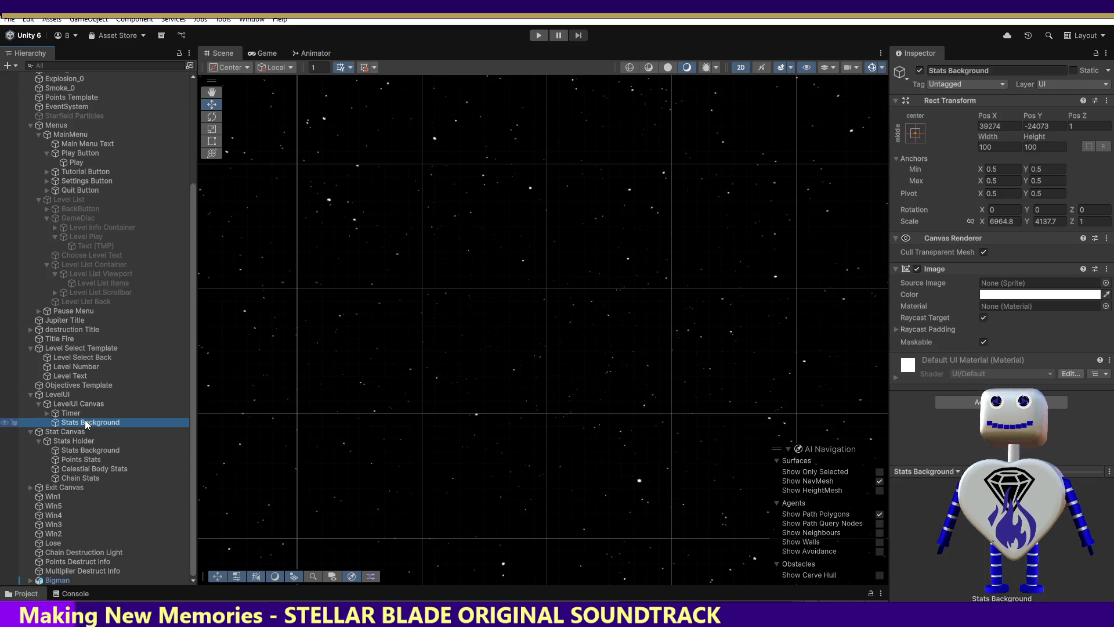
pyautogui.click(1107, 239)
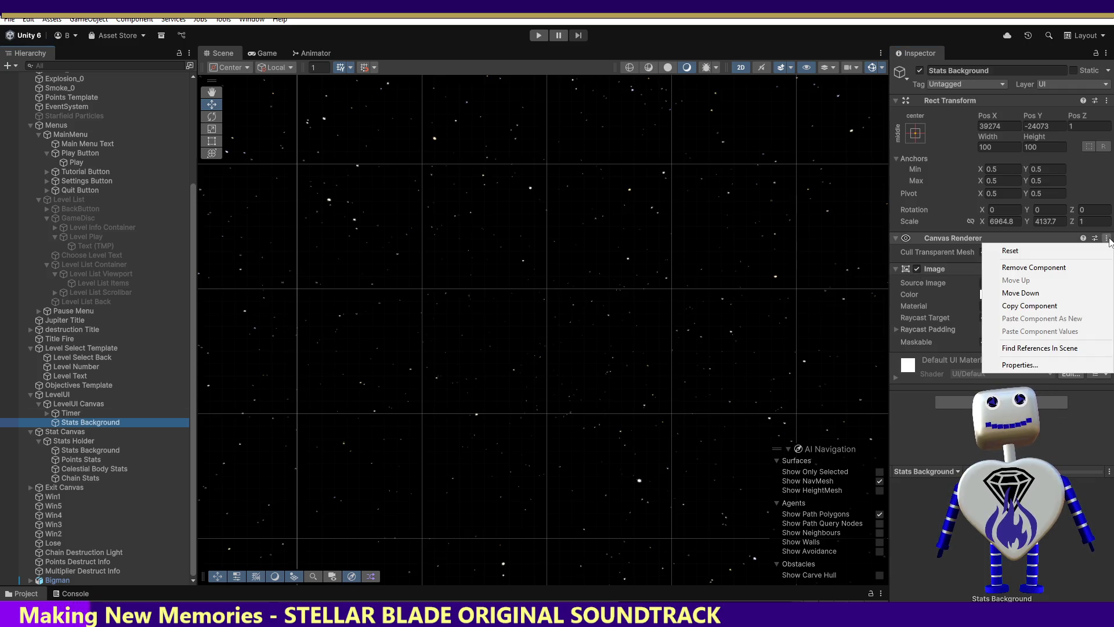
pyautogui.click(1056, 267)
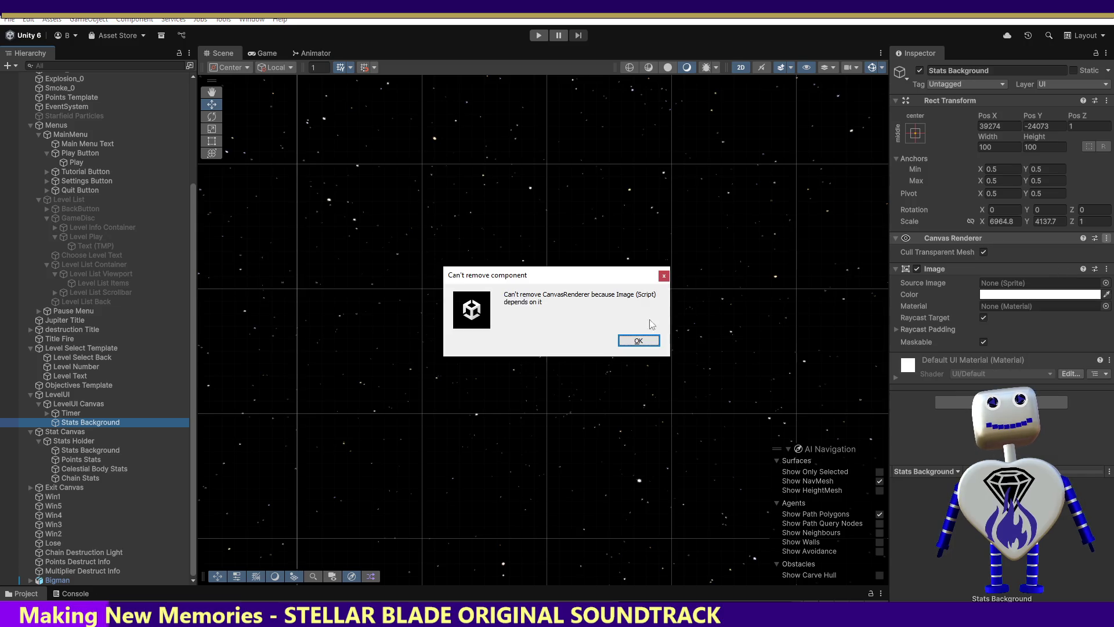
pyautogui.click(637, 340)
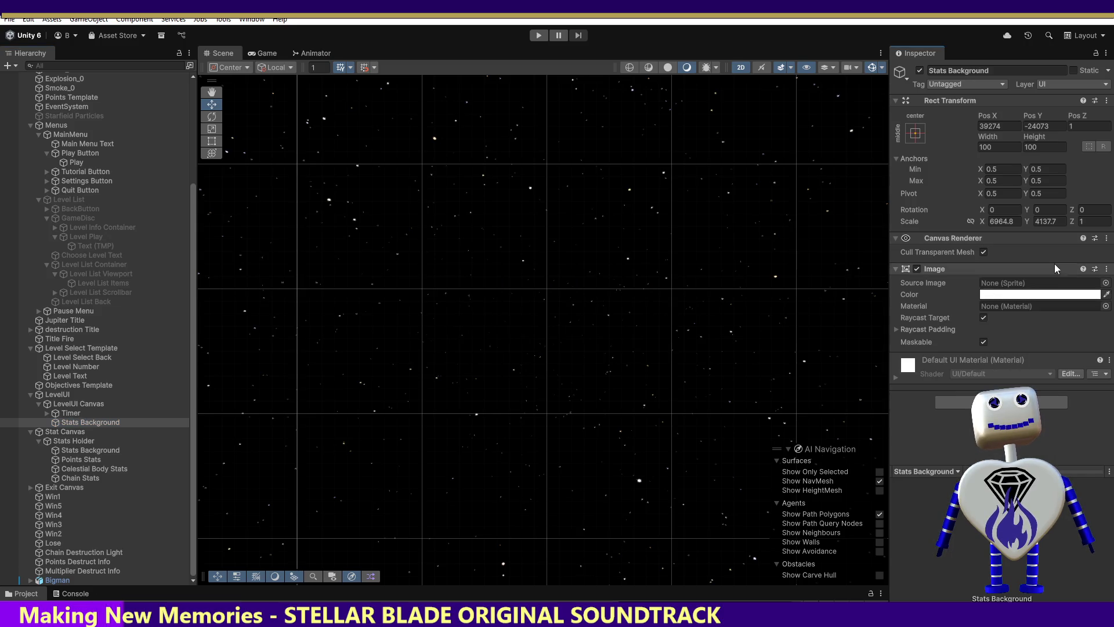
pyautogui.click(1107, 269)
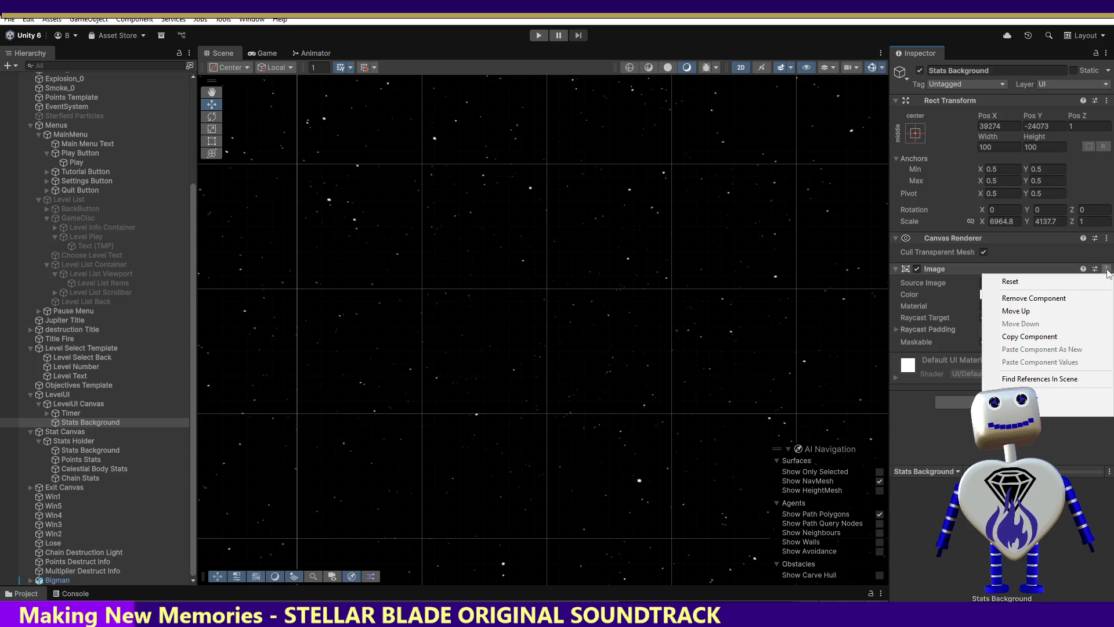
pyautogui.click(1066, 283)
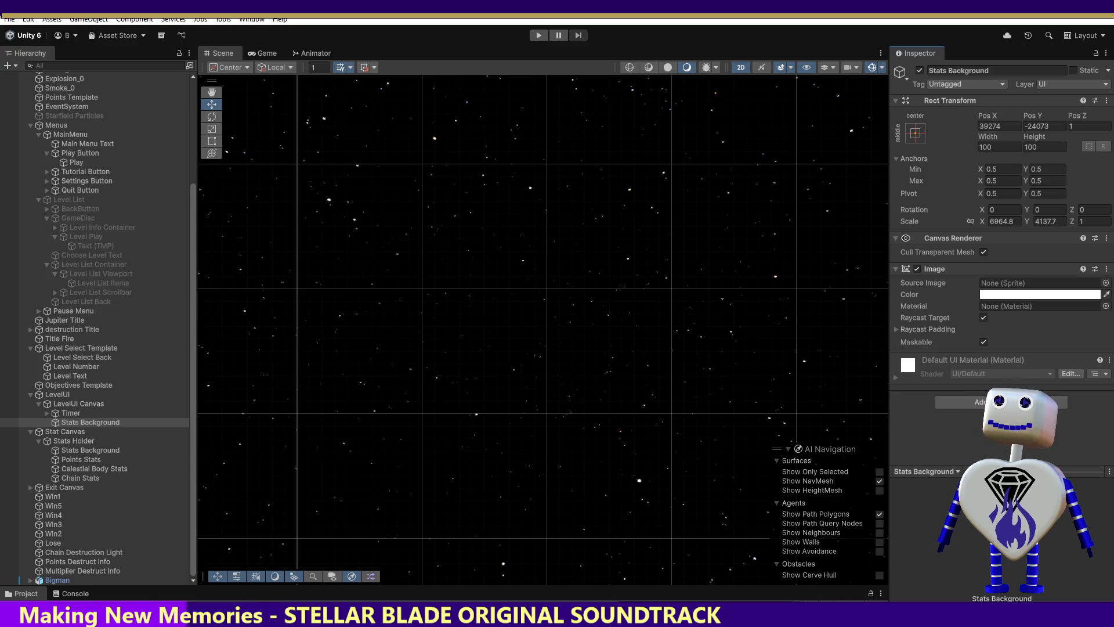
# Step: Find the base sprite in the Sprite Assets folder and assign it as Stats Background's source image
pyautogui.moveTo(257, 583); pyautogui.dragTo(290, 444)
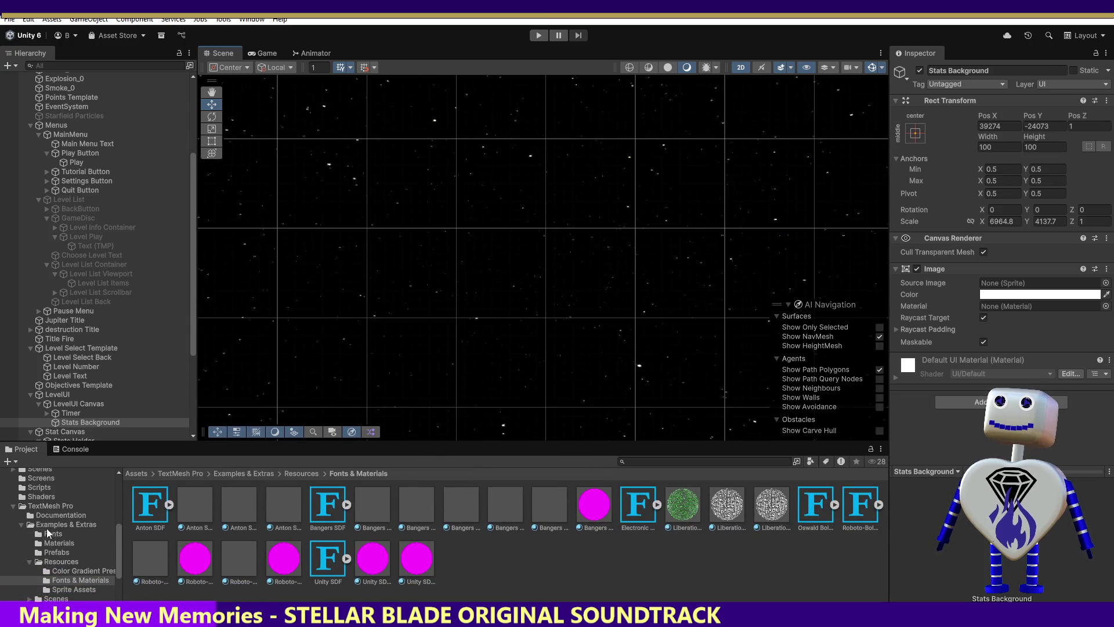
pyautogui.click(58, 589)
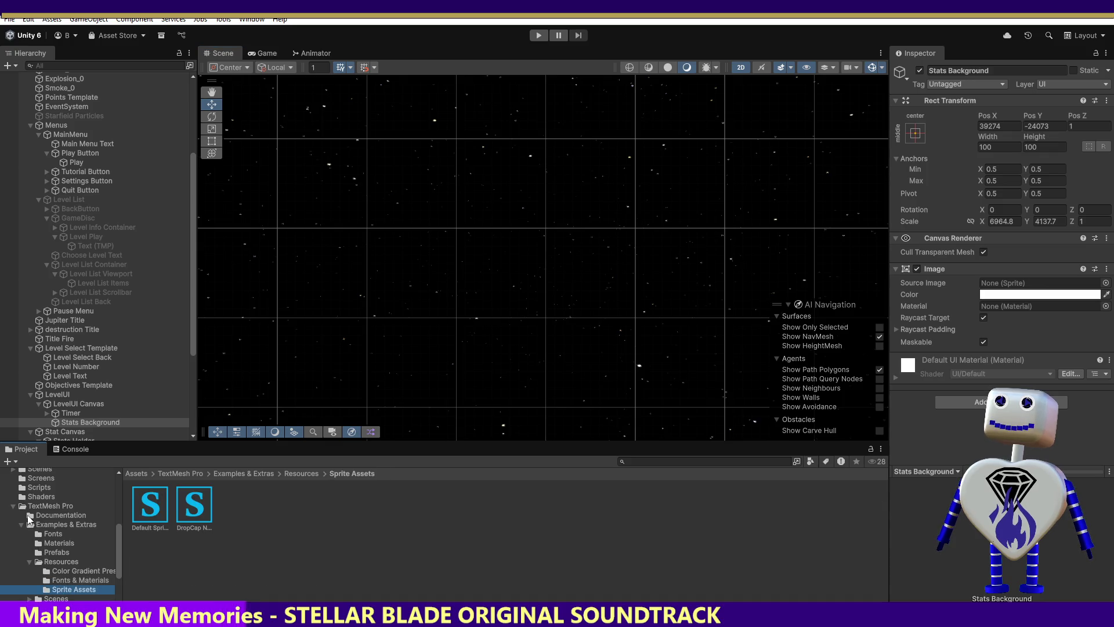
pyautogui.click(12, 506)
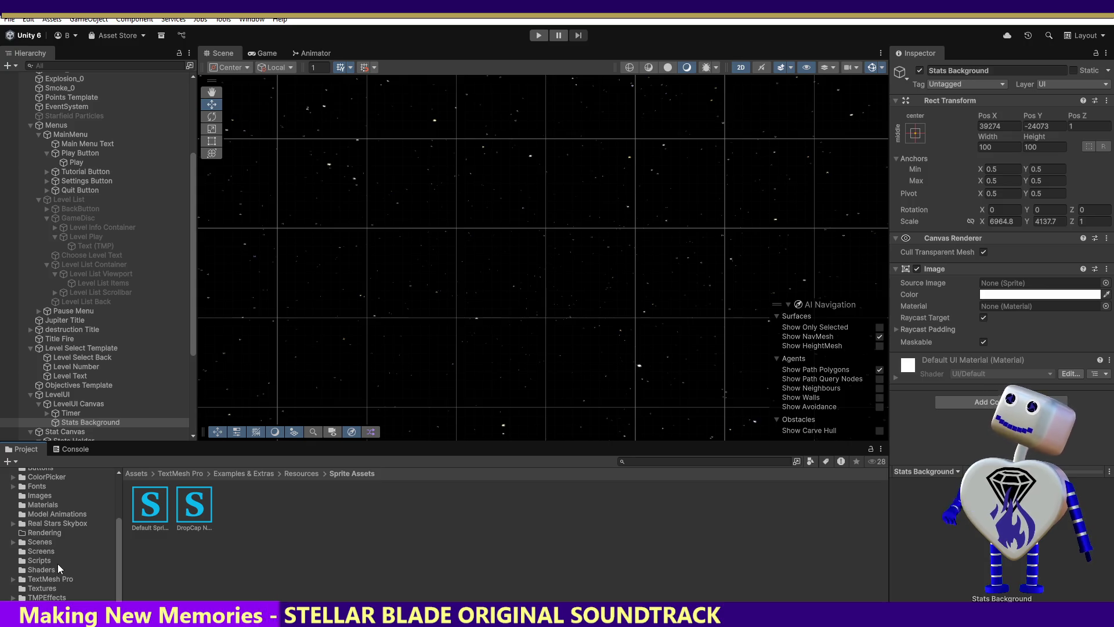
pyautogui.moveTo(119, 523)
pyautogui.mouseDown()
pyautogui.moveTo(118, 478)
pyautogui.moveTo(117, 514)
pyautogui.mouseUp()
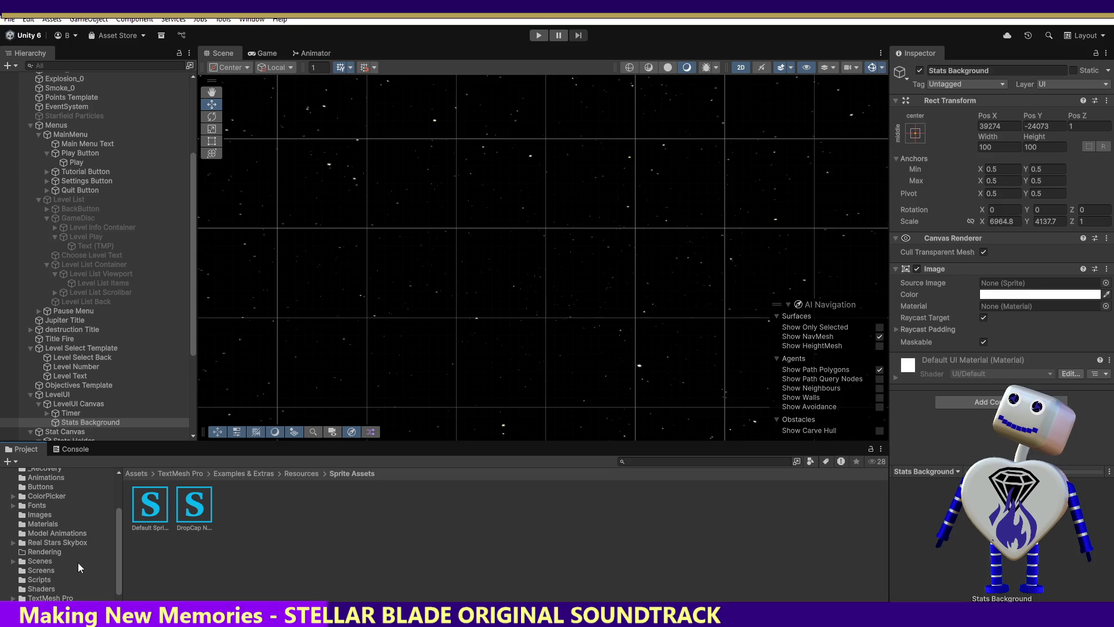
pyautogui.moveTo(119, 534); pyautogui.dragTo(119, 531)
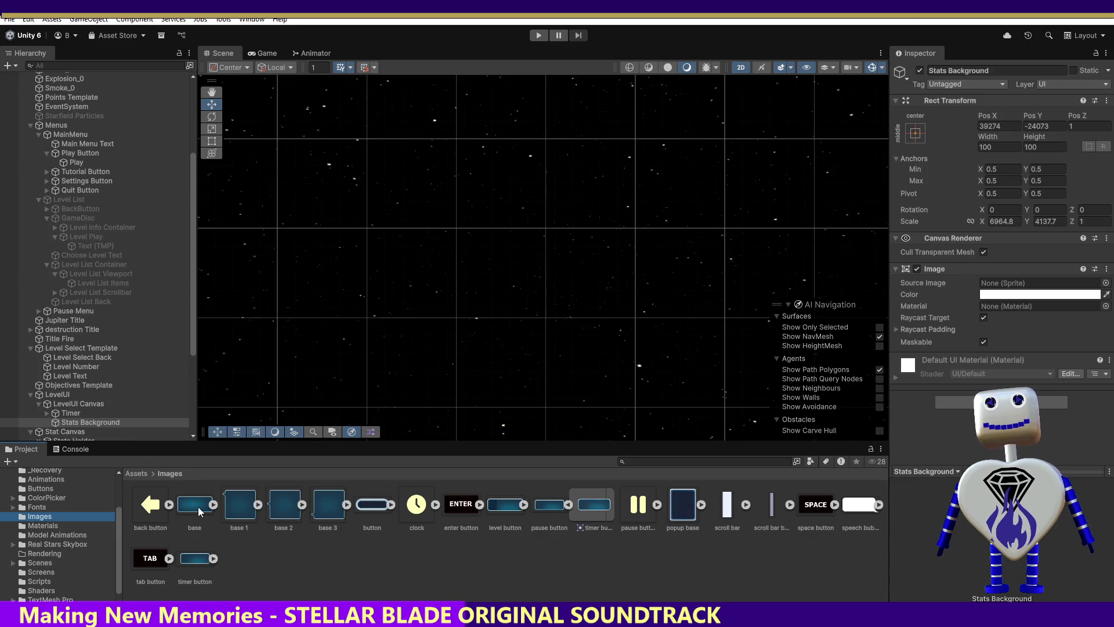
pyautogui.moveTo(929, 298); pyautogui.dragTo(998, 283)
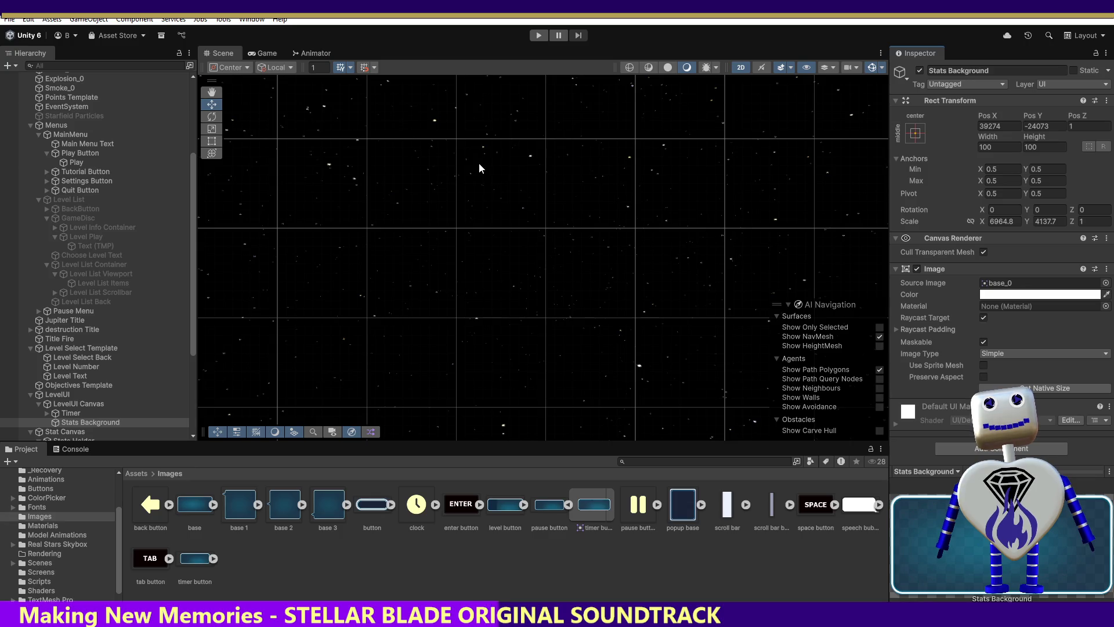
# Step: Run the game and set Stats Background's scale to 1 by 1
pyautogui.click(539, 36)
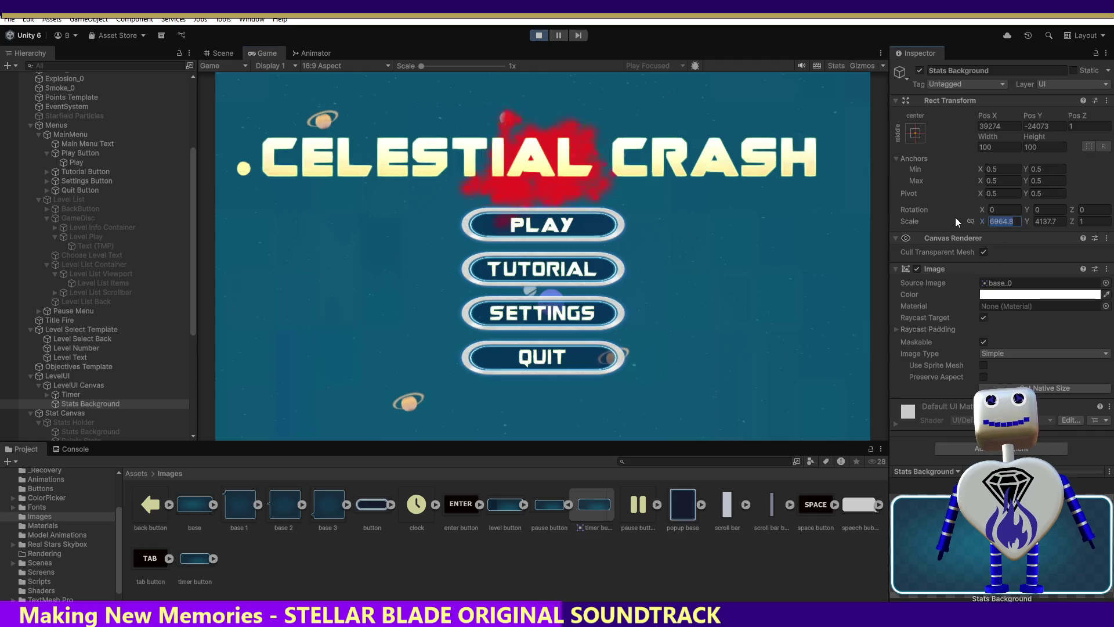
pyautogui.write('1')
pyautogui.press('Tab')
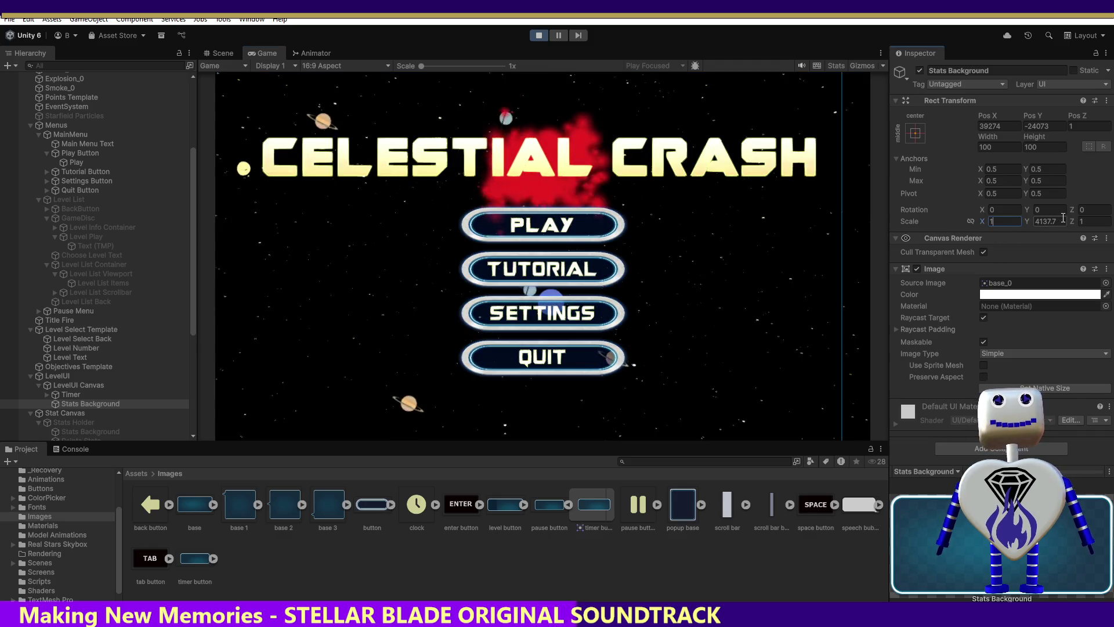
pyautogui.write('1')
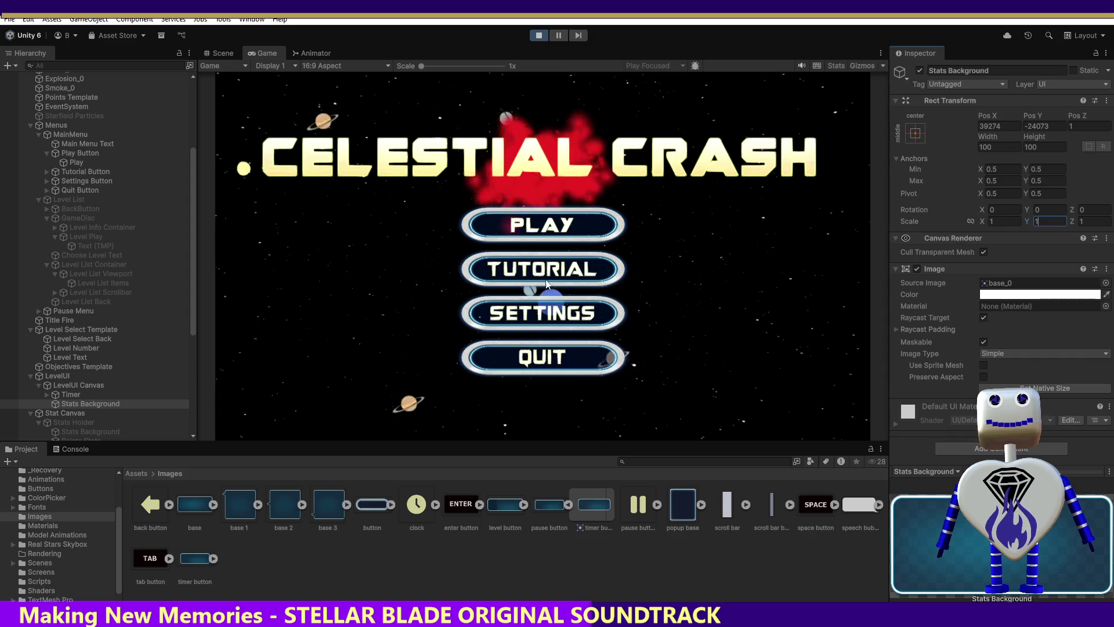
# Step: Launch level 1, Skill Challenge, from the running game's menu and view it in the Scene view
pyautogui.click(504, 235)
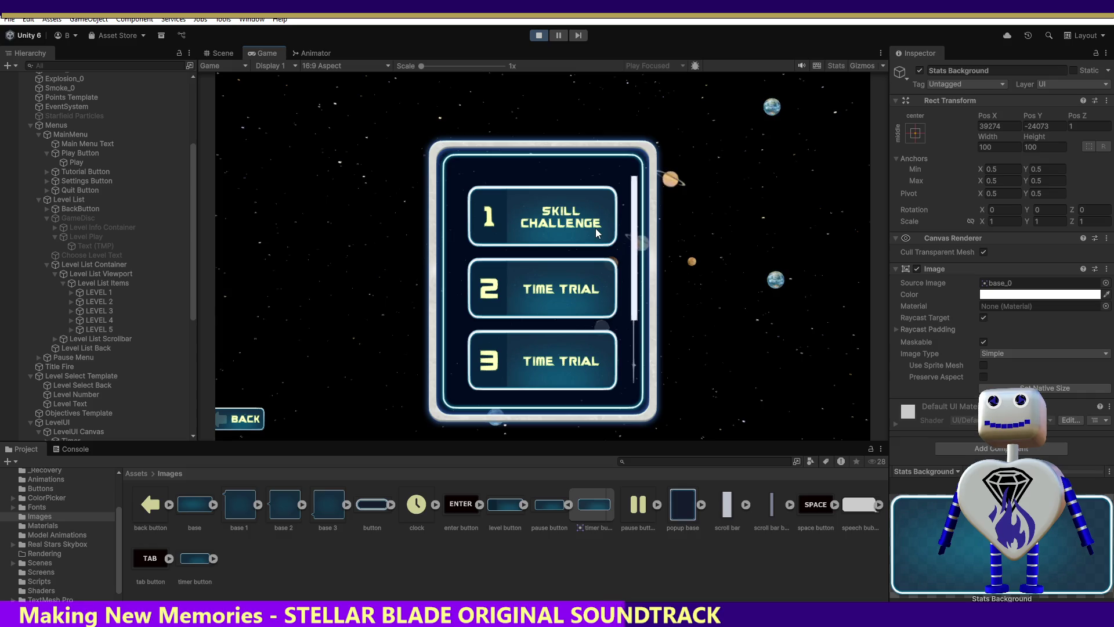
pyautogui.click(568, 289)
pyautogui.click(772, 283)
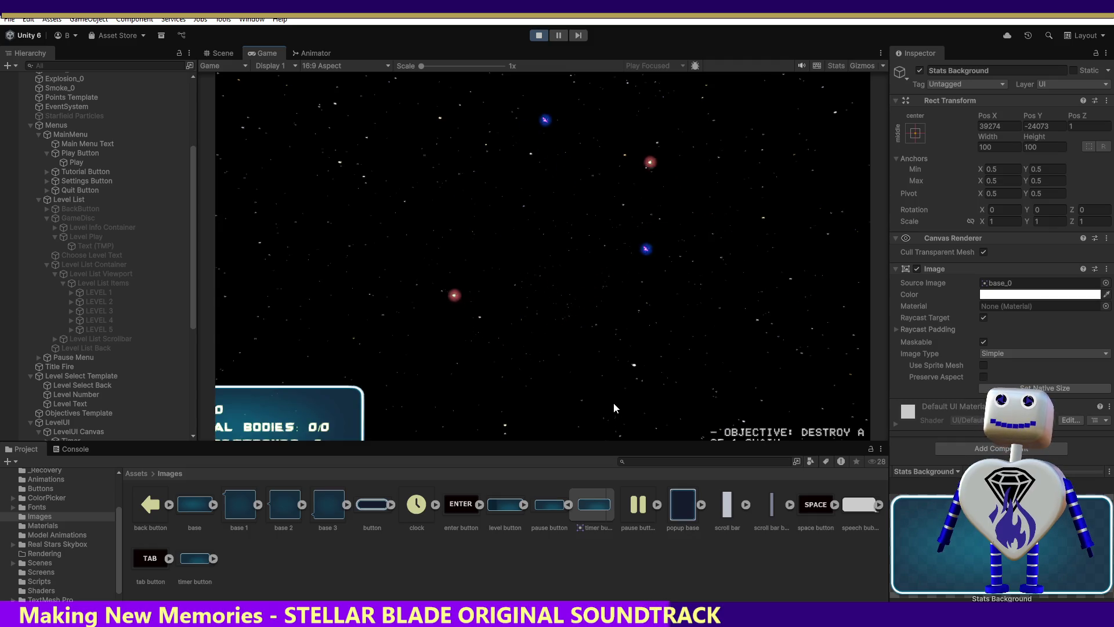
pyautogui.click(224, 53)
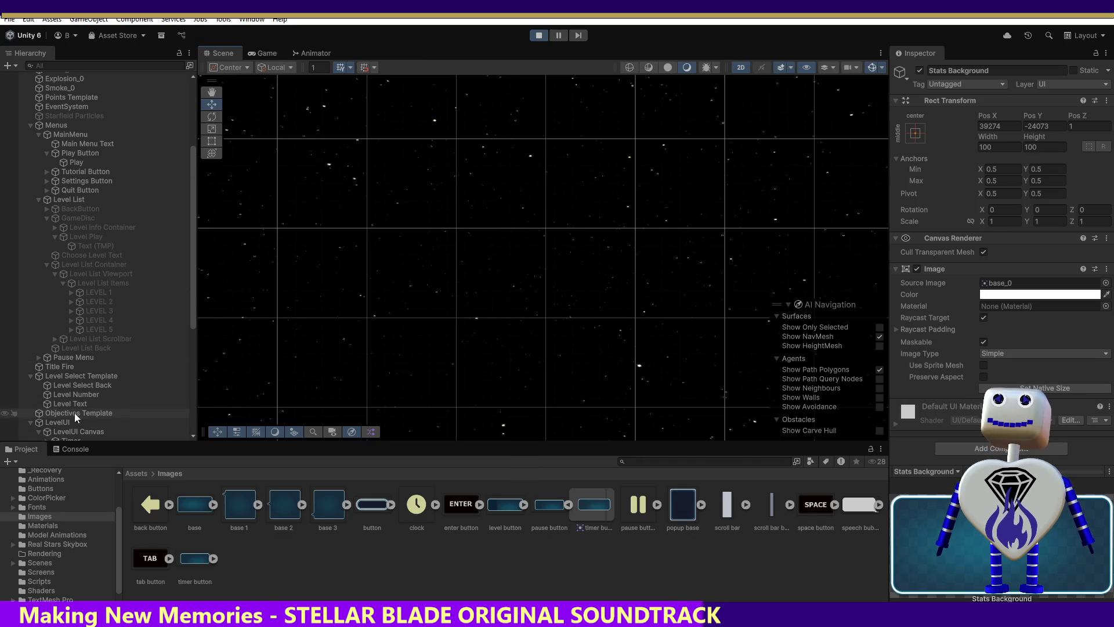
# Step: Select and frame Stats Background, then enlarge its scale to 100 on X and Y
pyautogui.moveTo(189, 299); pyautogui.dragTo(194, 351)
pyautogui.doubleClick(69, 332)
pyautogui.click(69, 330)
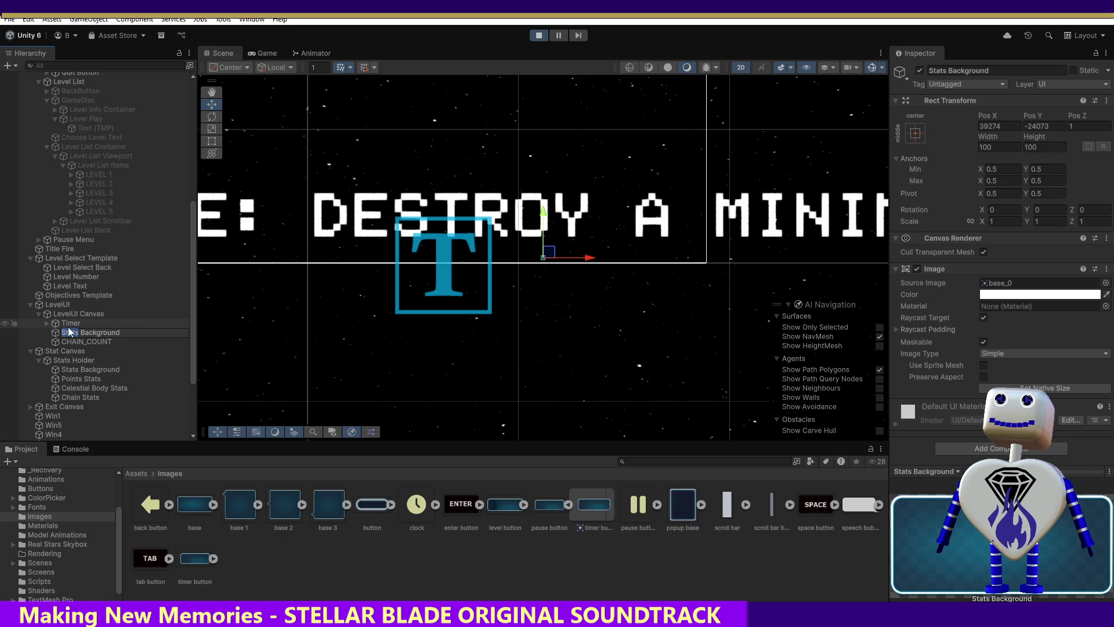
pyautogui.click(1003, 221)
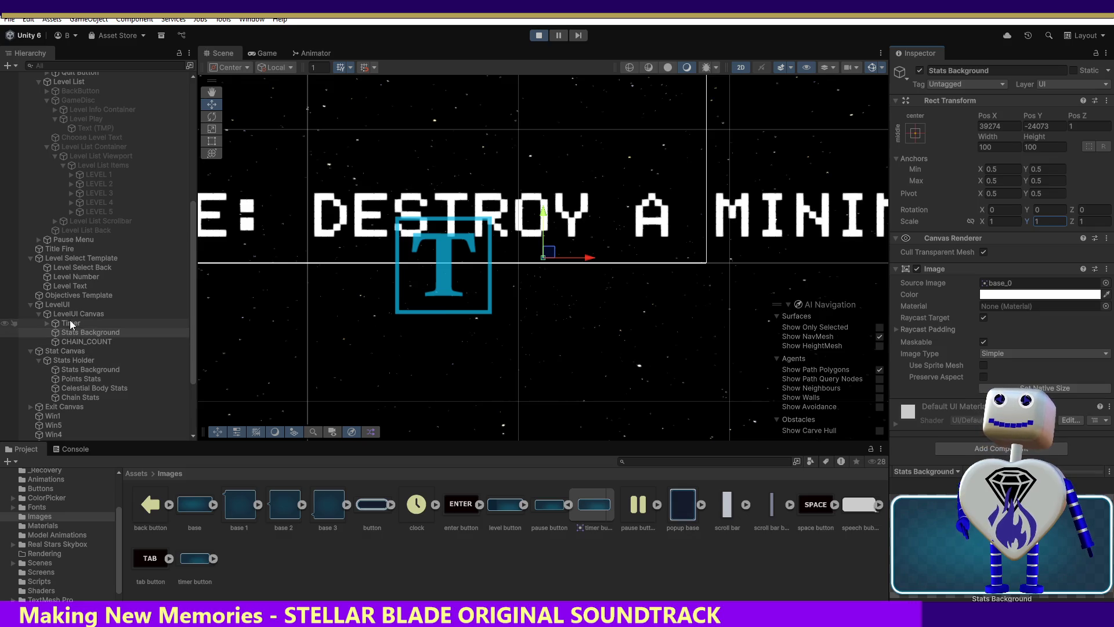
pyautogui.click(70, 341)
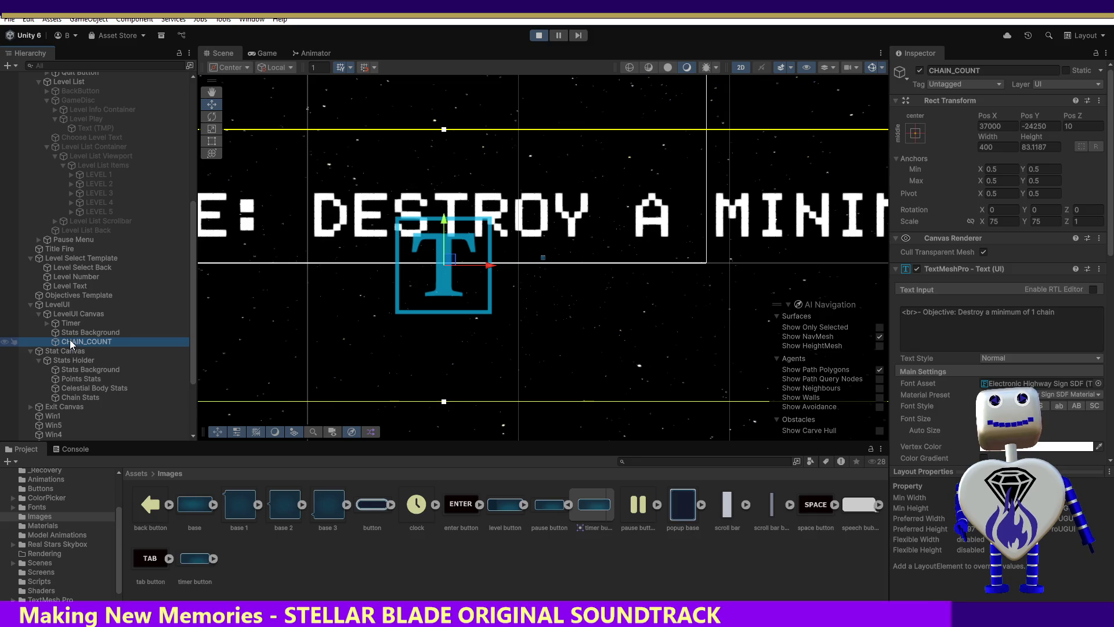
pyautogui.click(73, 333)
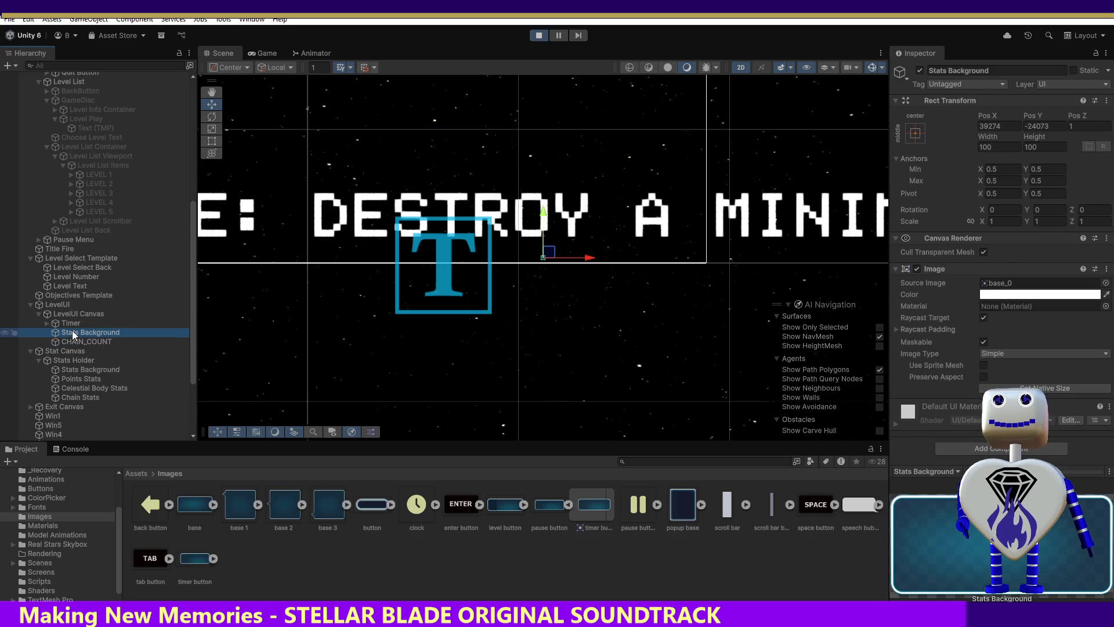
pyautogui.doubleClick(73, 333)
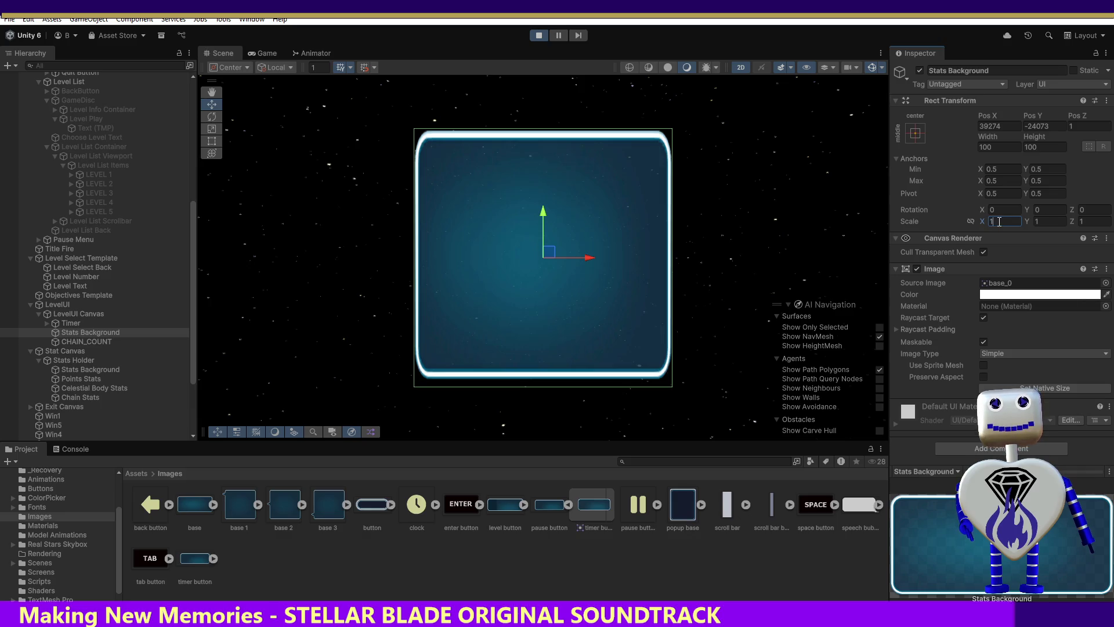
pyautogui.write('00')
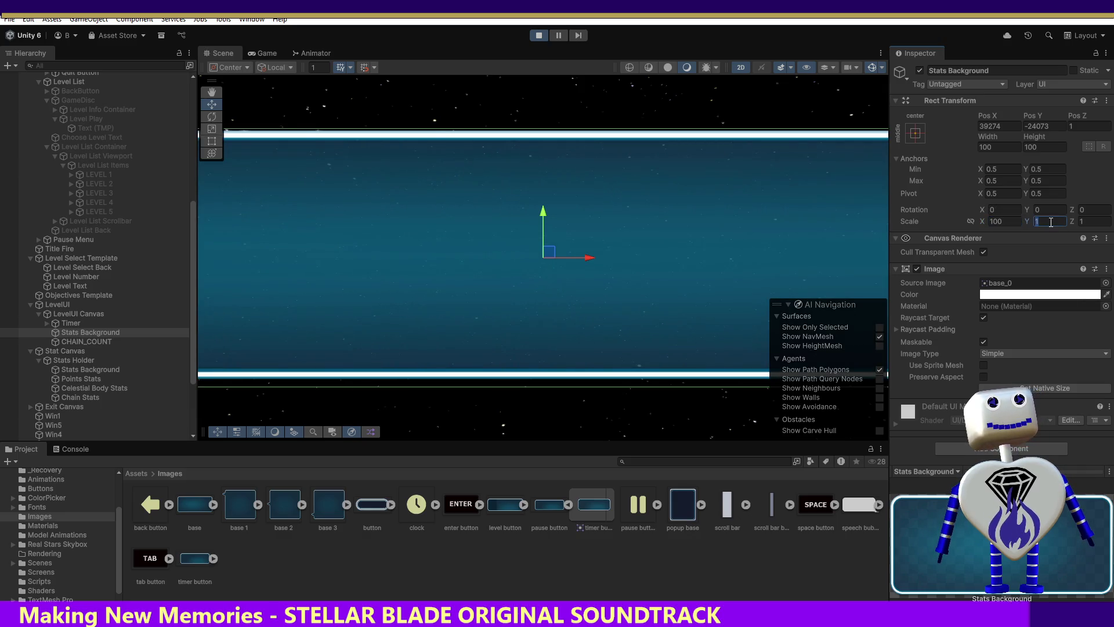
pyautogui.write('00')
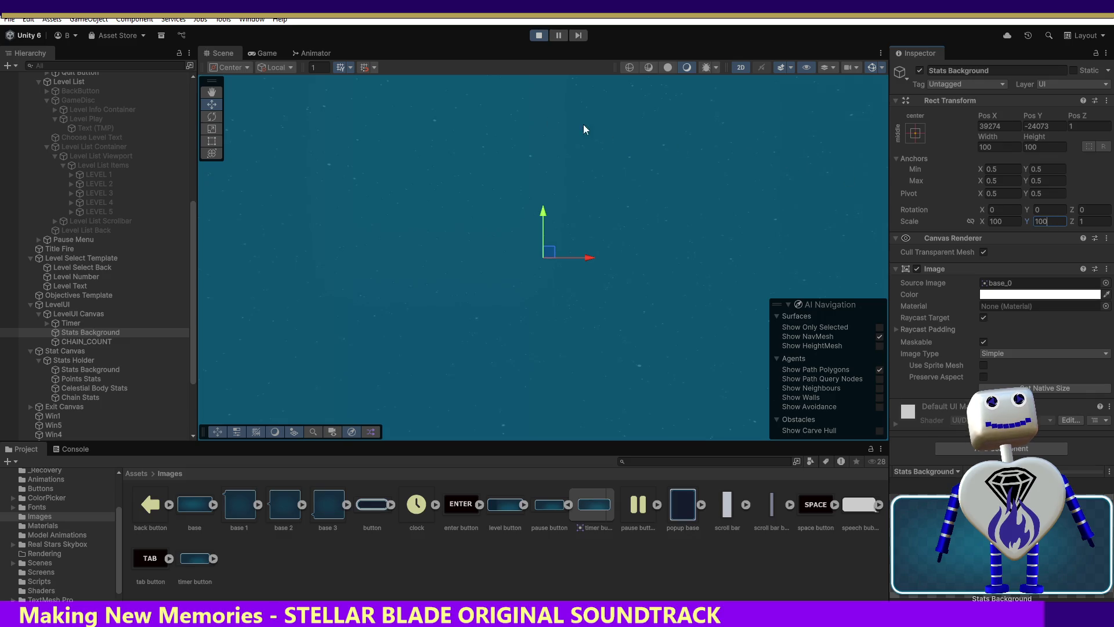
pyautogui.click(60, 312)
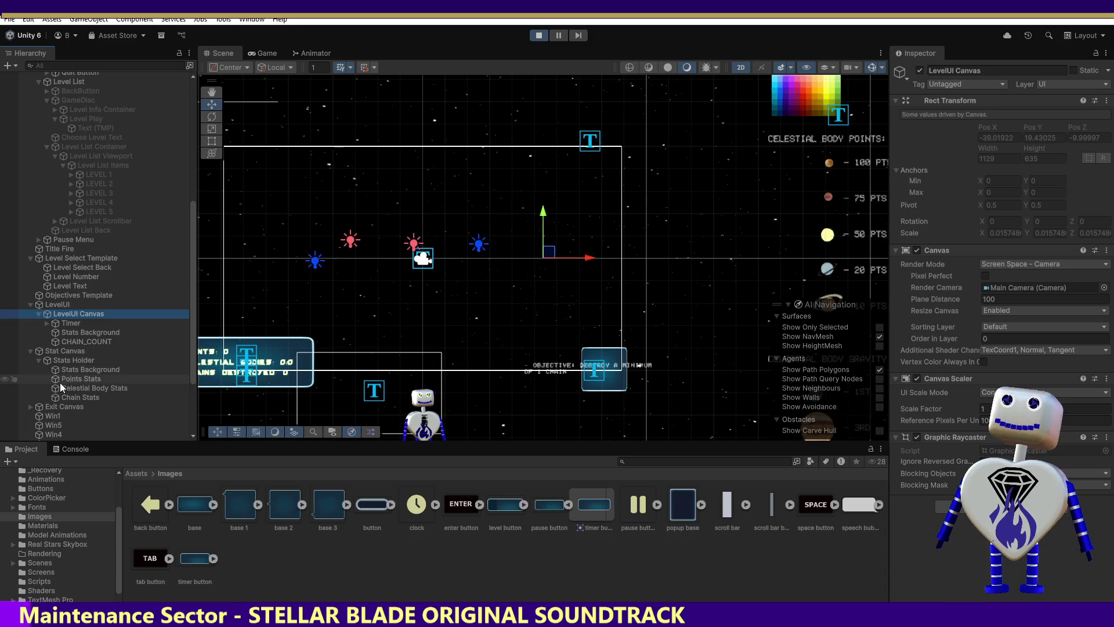
# Step: Inspect Stats Background, LevelUI and Stat Canvas, then bring up the info screen.png mockup
pyautogui.click(71, 370)
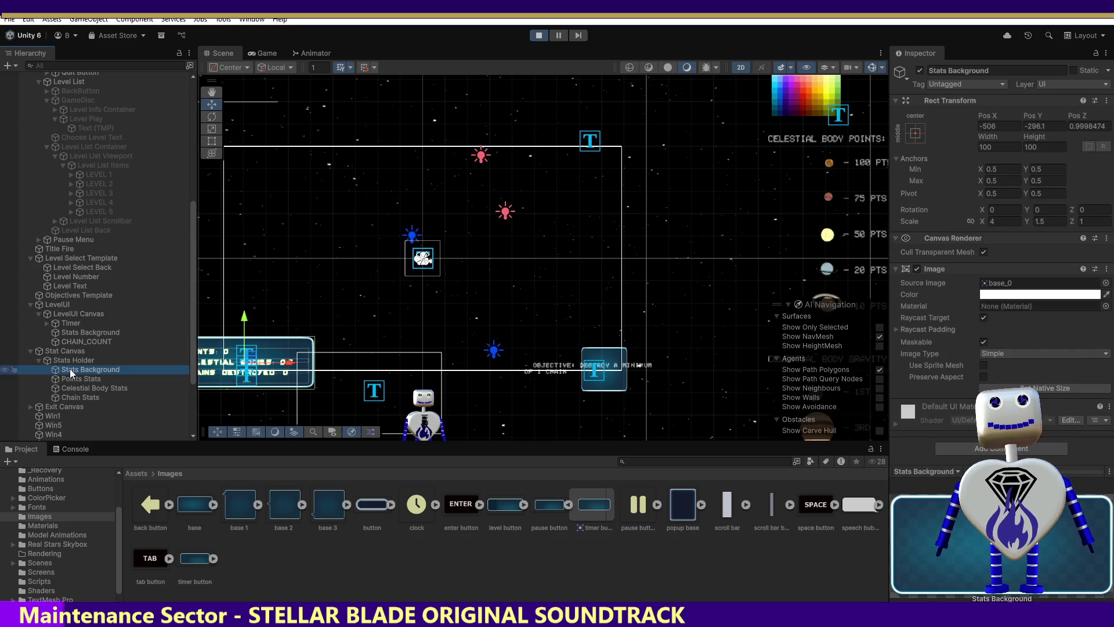
pyautogui.click(59, 314)
pyautogui.click(57, 305)
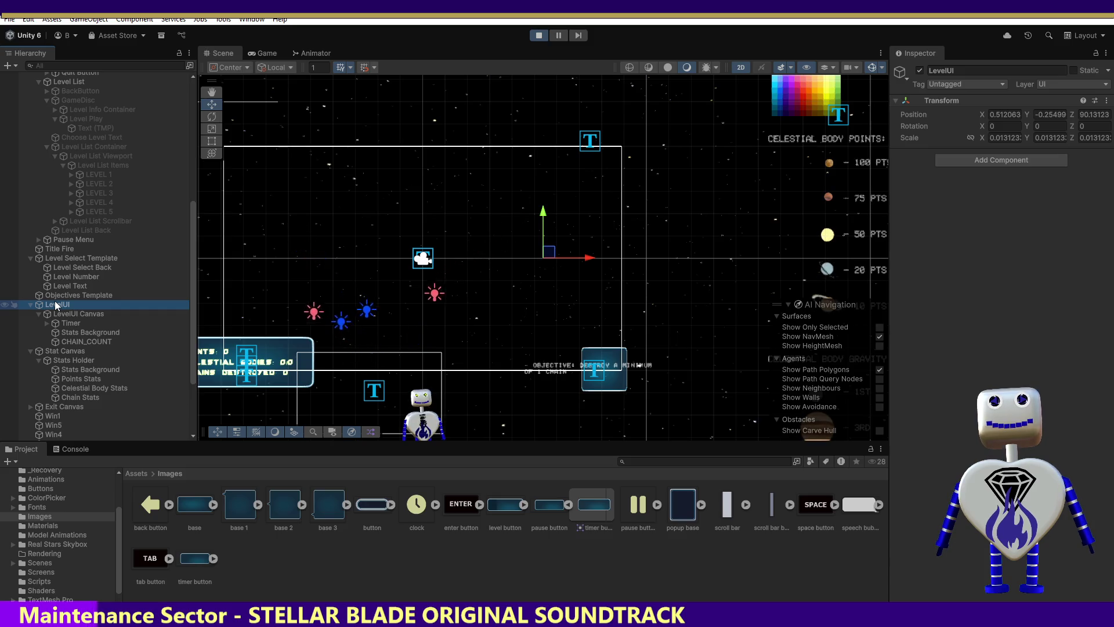
pyautogui.click(48, 351)
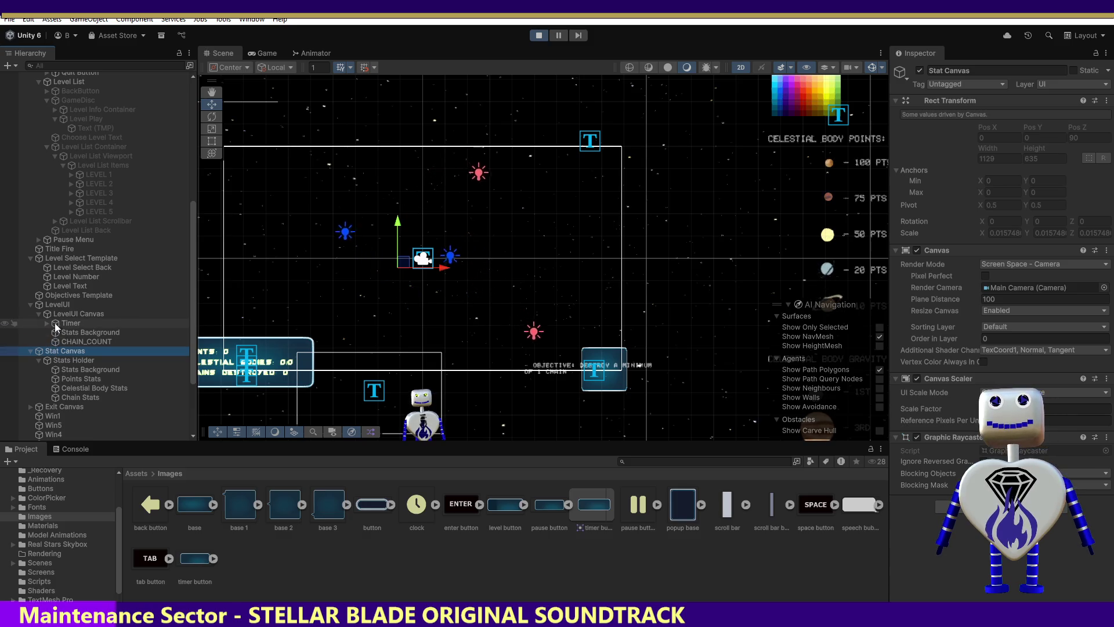
pyautogui.click(58, 306)
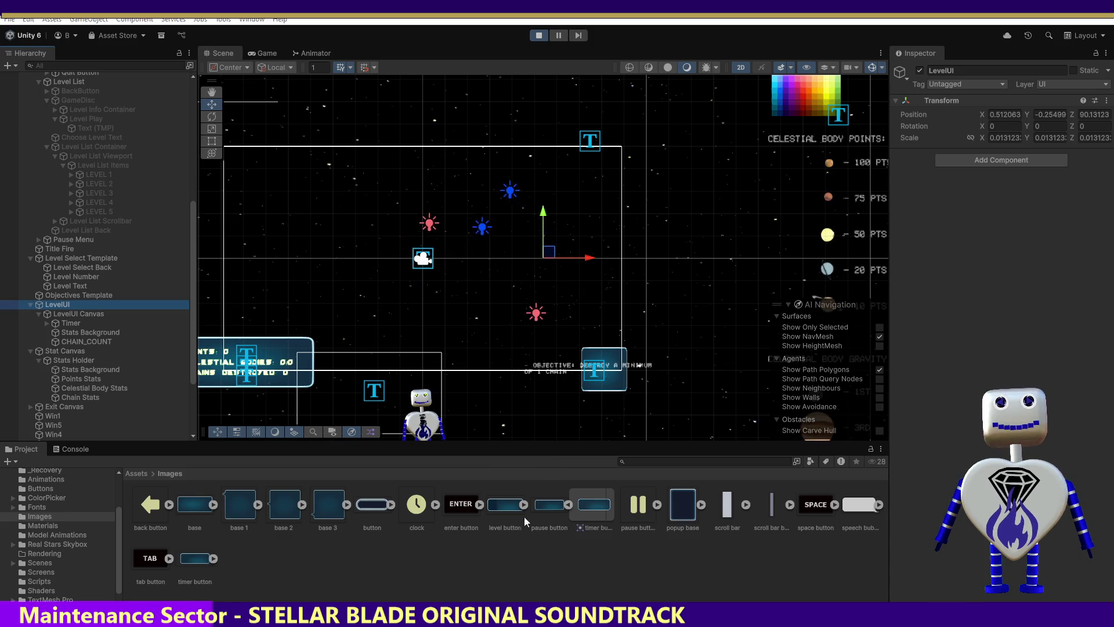
pyautogui.moveTo(712, 626); pyautogui.dragTo(712, 281)
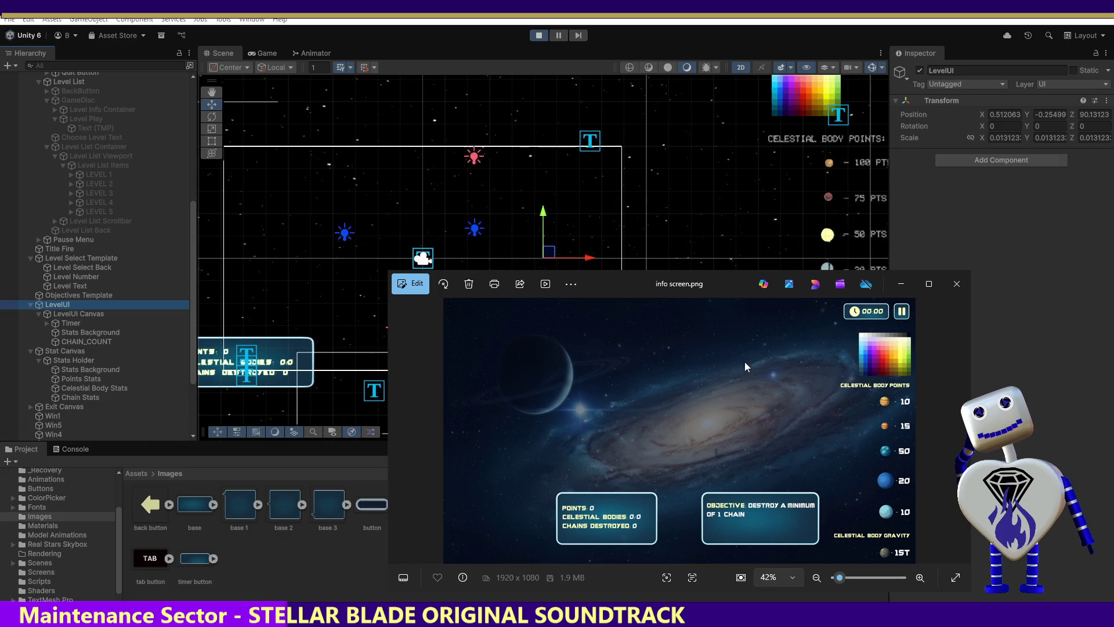
# Step: Close the info screen.png mockup and stop the running game
pyautogui.click(965, 282)
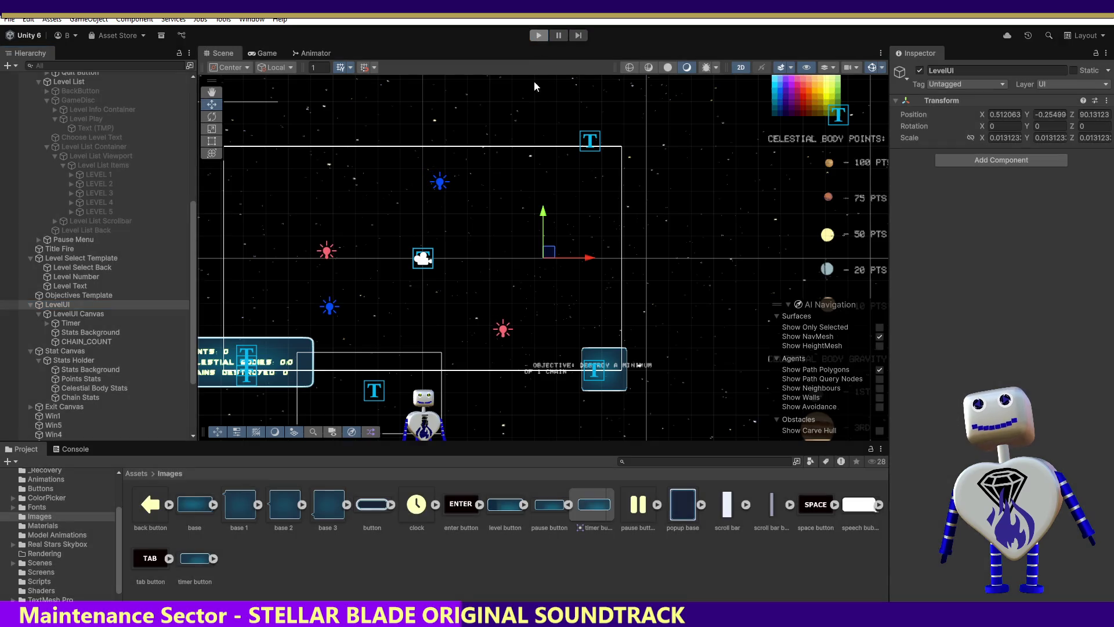
pyautogui.click(538, 35)
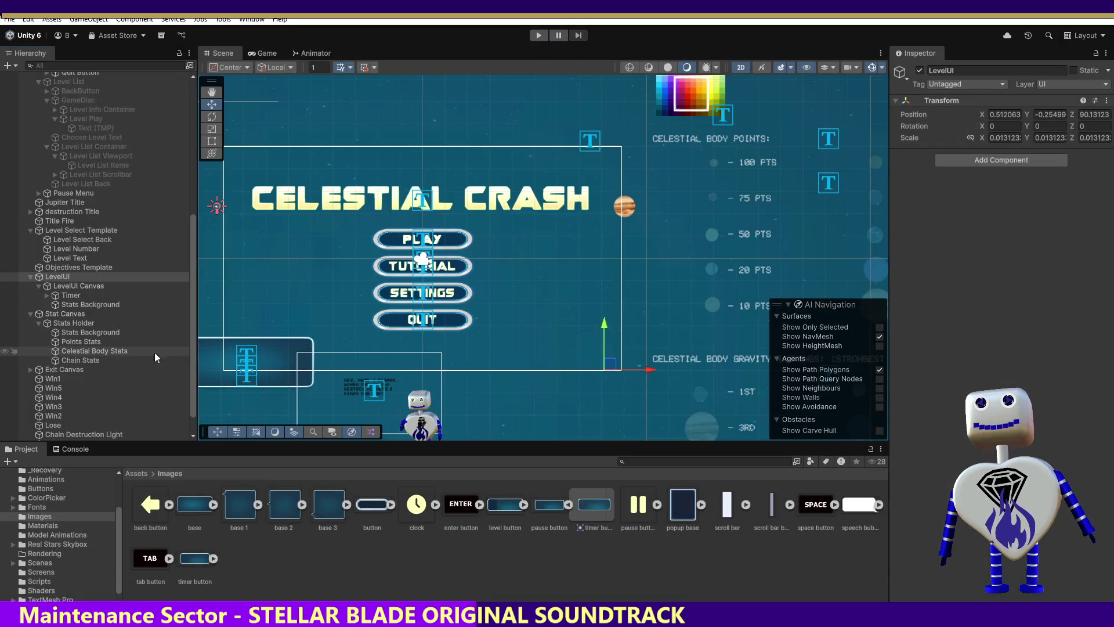
# Step: Give Objectives Template the Guardians SDF Original font asset and start the game to test it
pyautogui.click(75, 304)
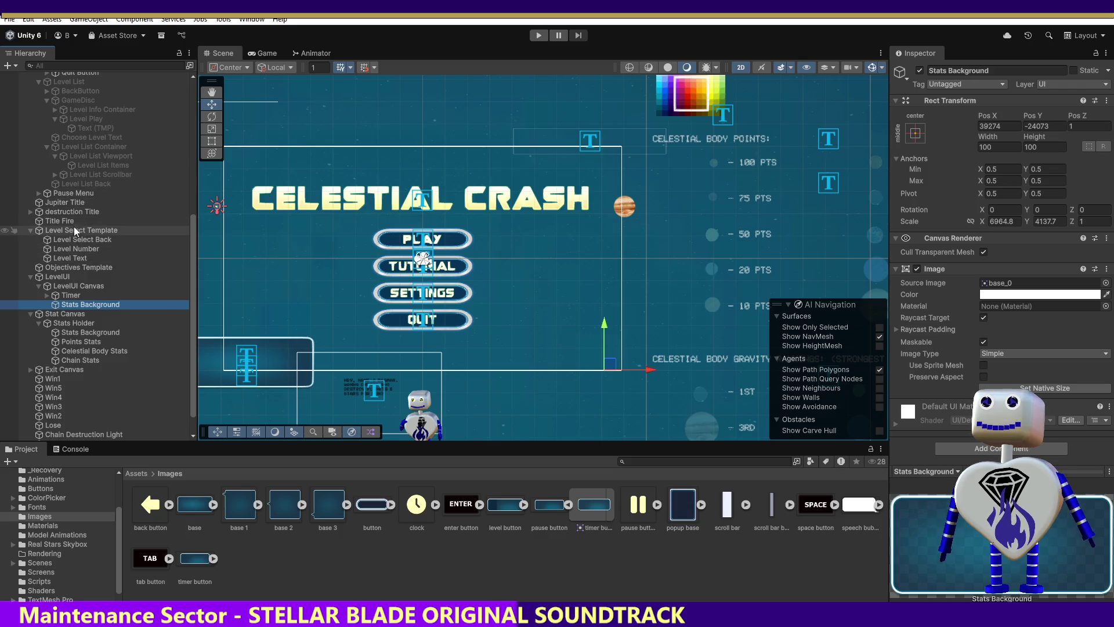
pyautogui.click(82, 265)
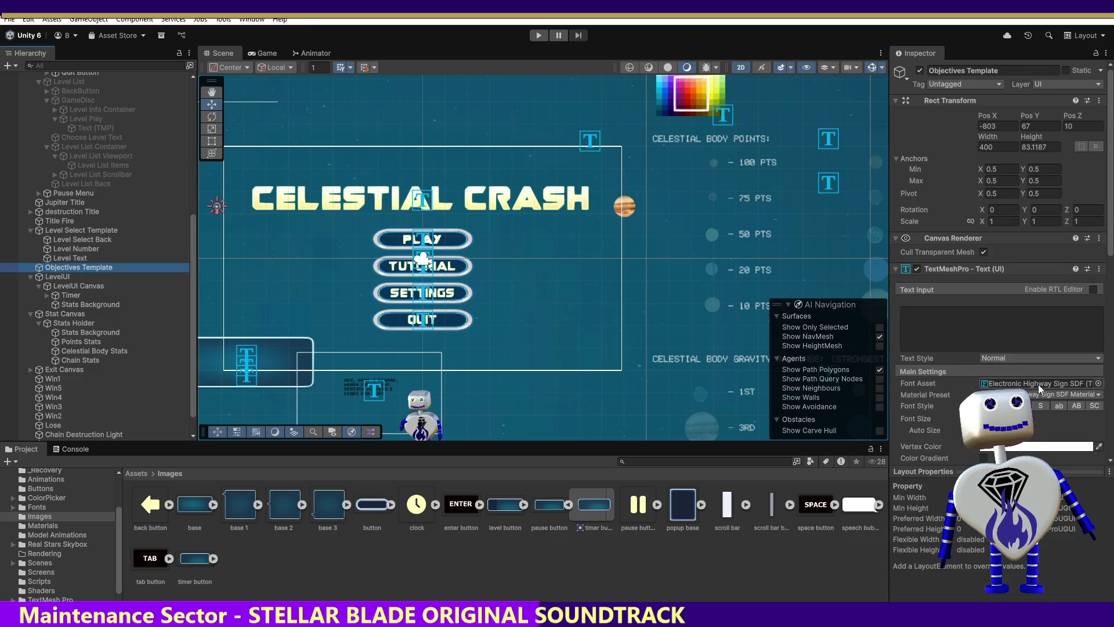
pyautogui.click(1100, 384)
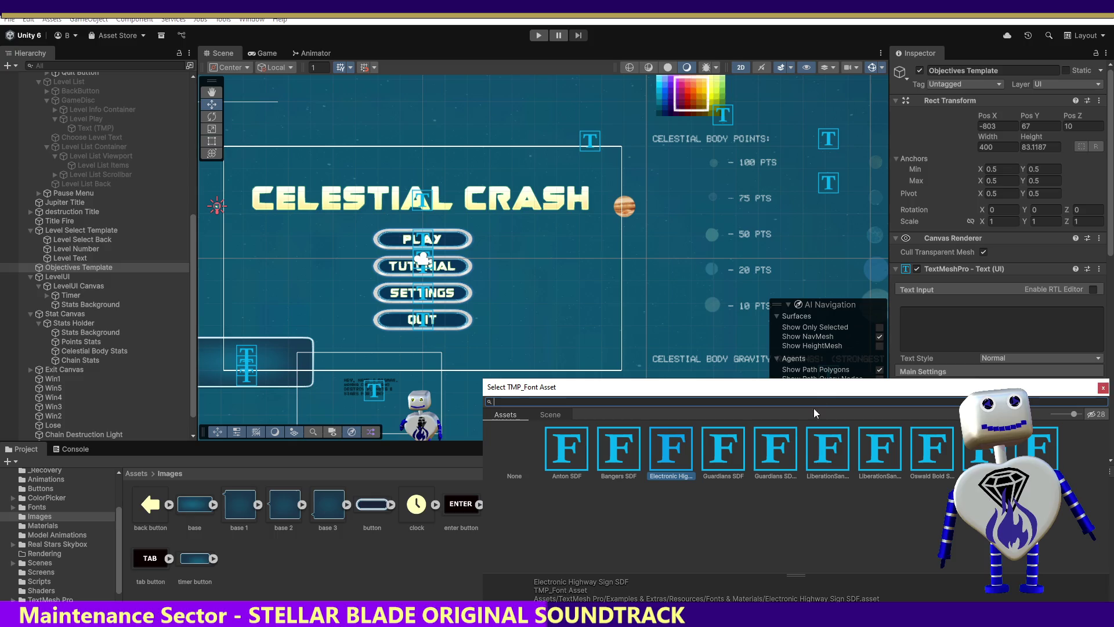
pyautogui.doubleClick(795, 452)
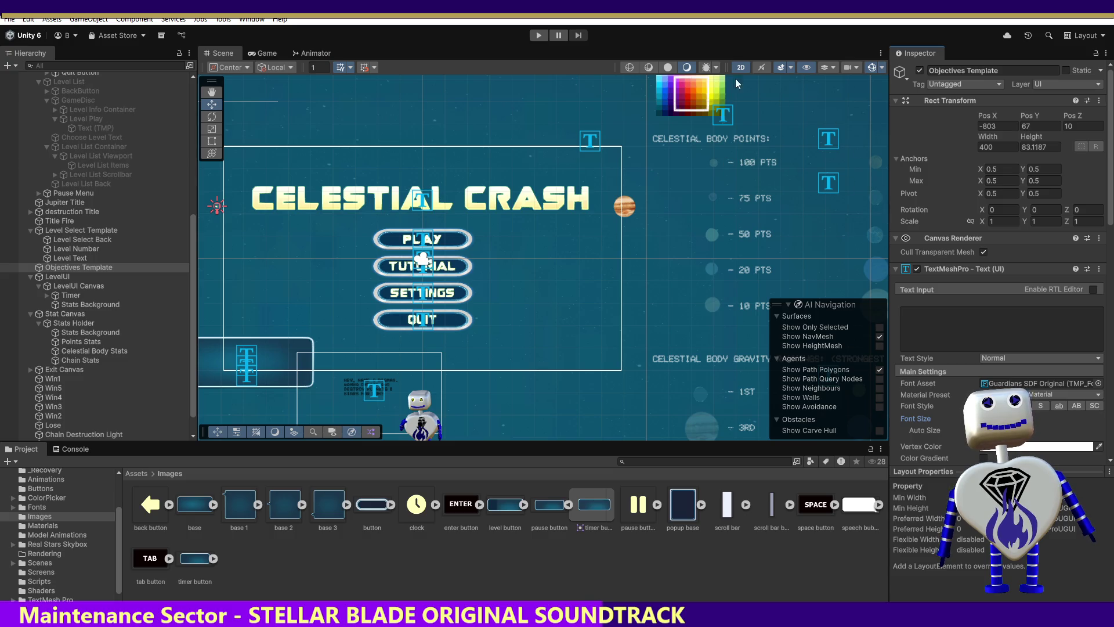
pyautogui.click(537, 40)
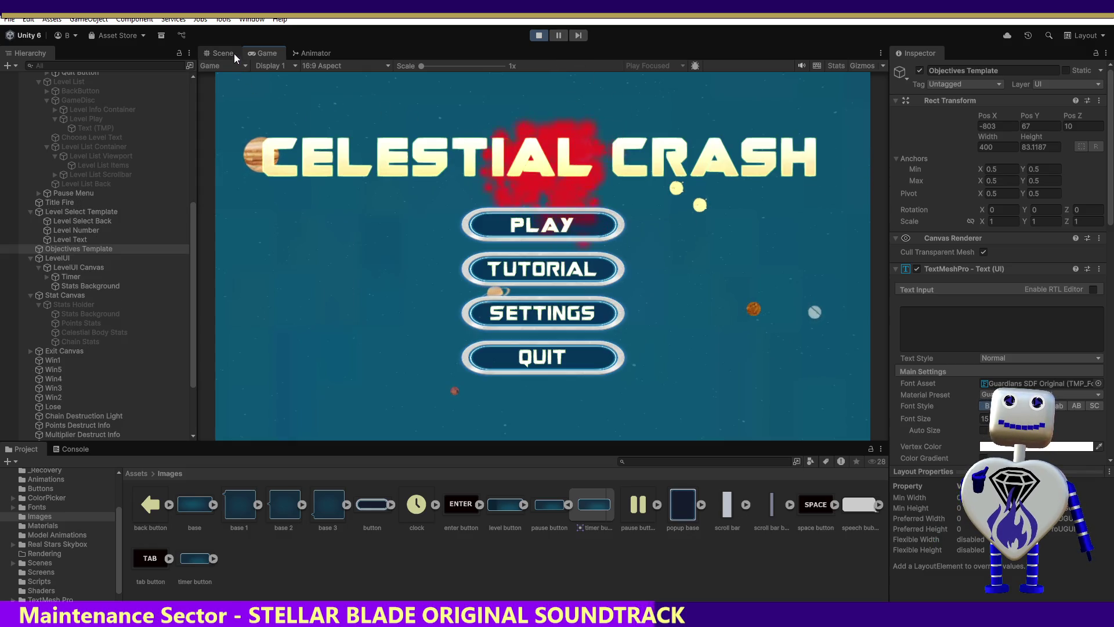
# Step: Play into level 1, Skill Challenge, then maximize and restore the Scene view
pyautogui.click(563, 224)
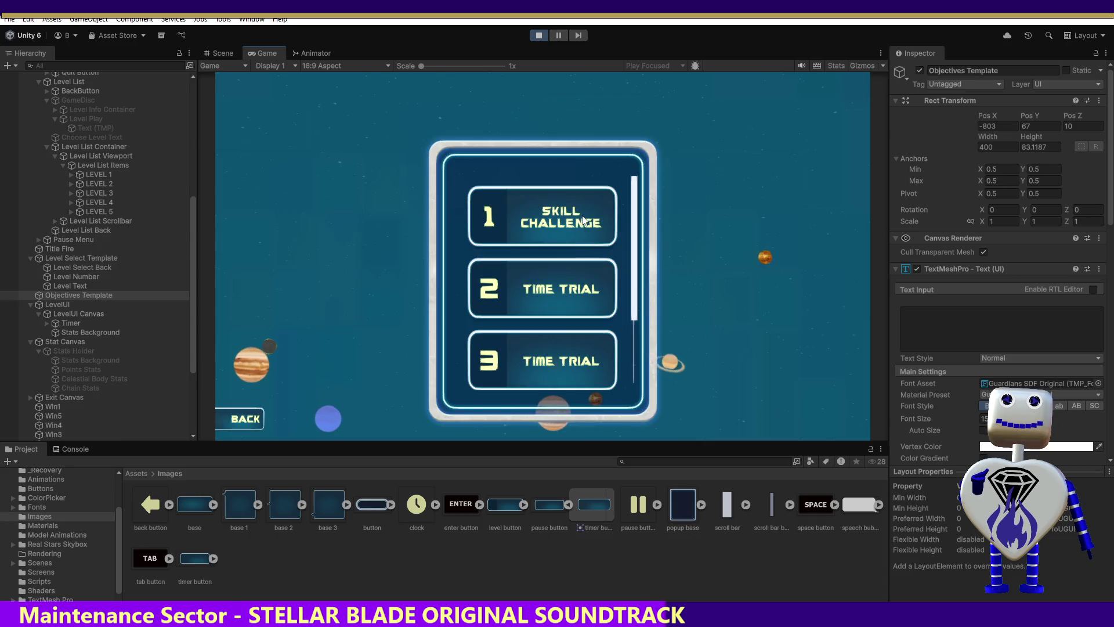
pyautogui.click(583, 220)
pyautogui.click(794, 282)
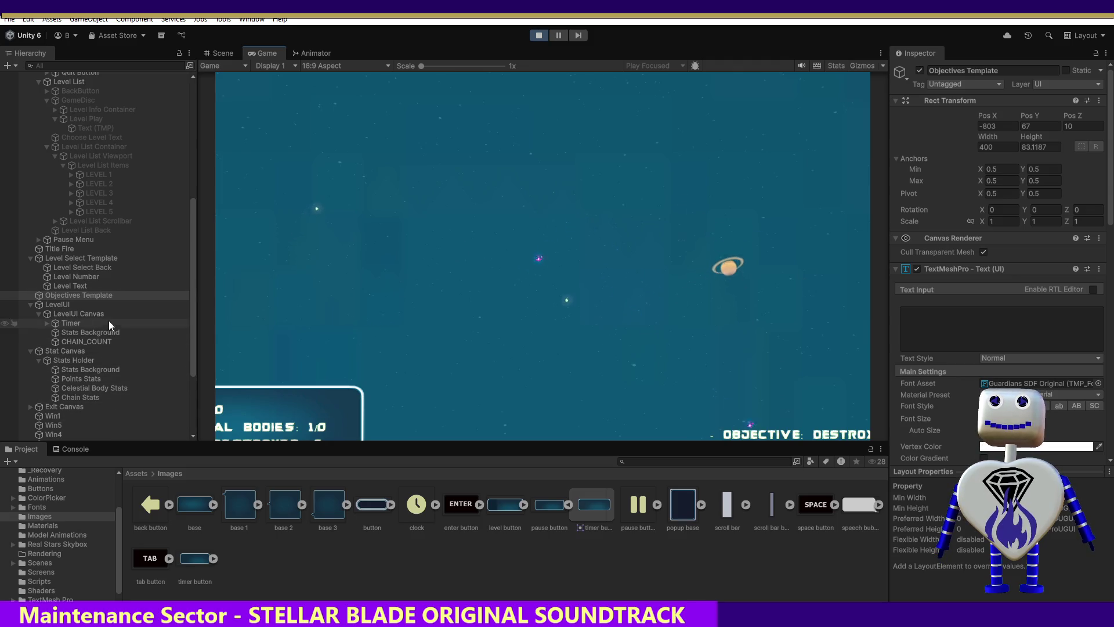
pyautogui.doubleClick(221, 52)
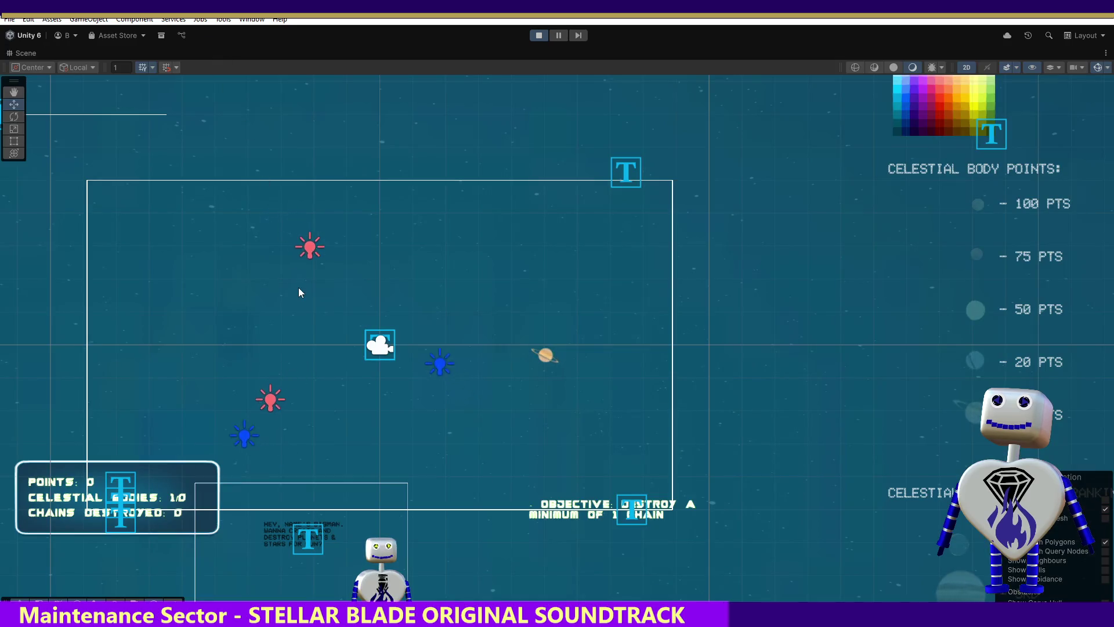
pyautogui.doubleClick(19, 53)
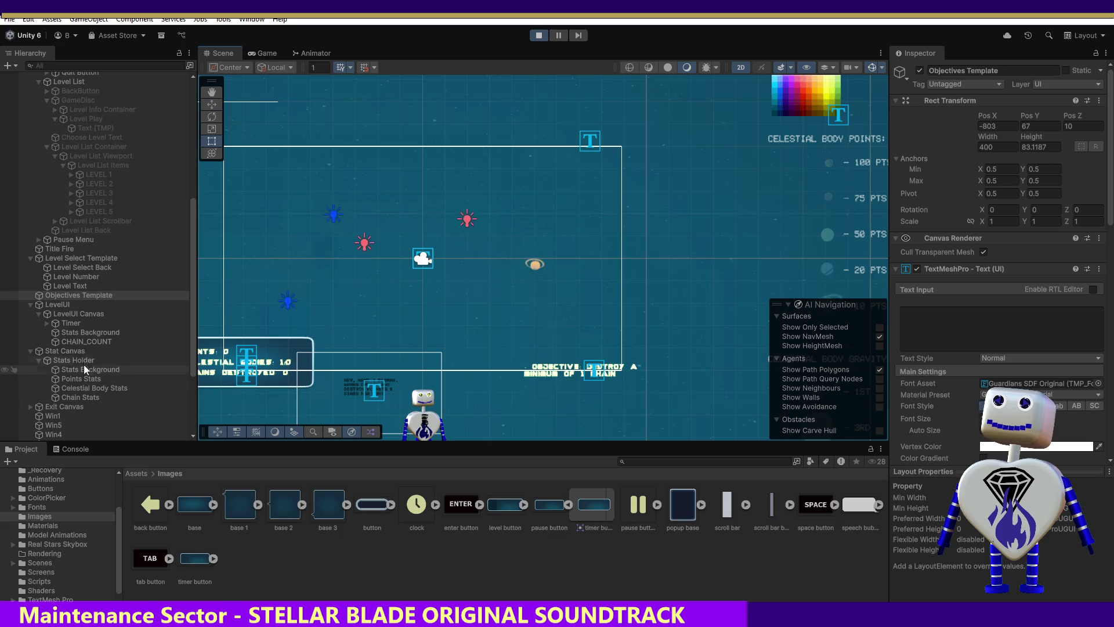
# Step: Set Stats Background's scale to 50 by 50, then change X to 100
pyautogui.click(76, 333)
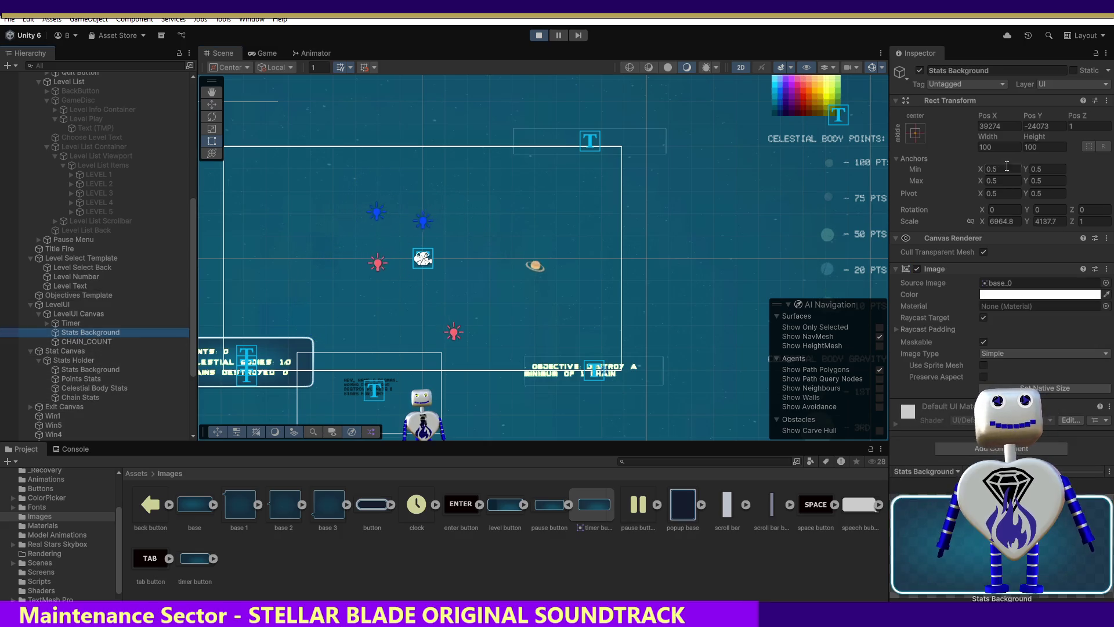
pyautogui.click(998, 145)
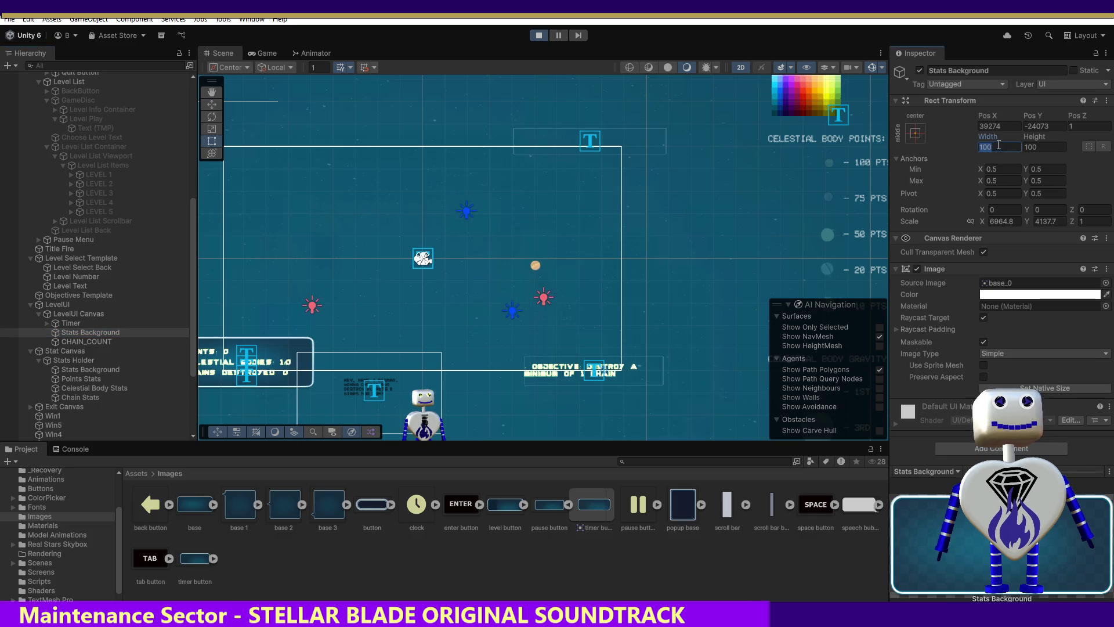
pyautogui.click(982, 221)
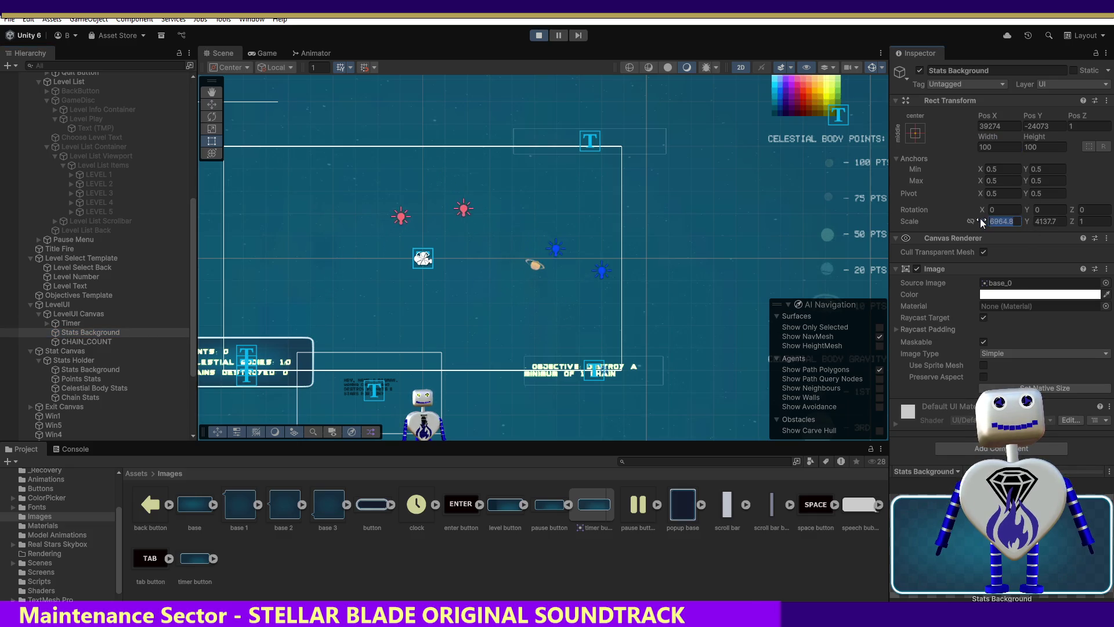
pyautogui.write('50')
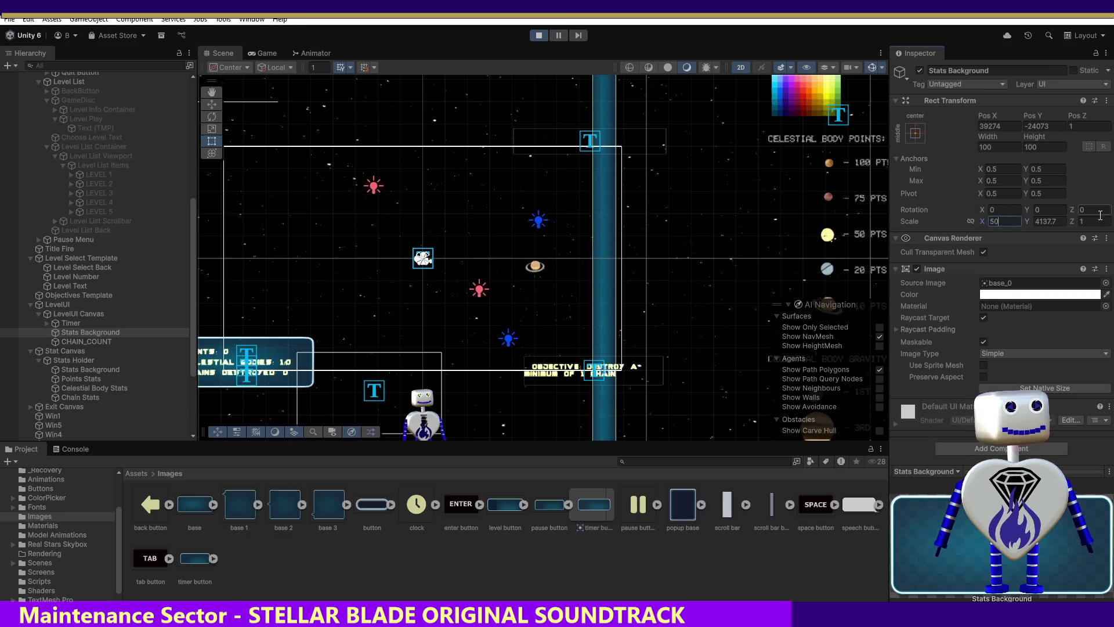
pyautogui.write('50')
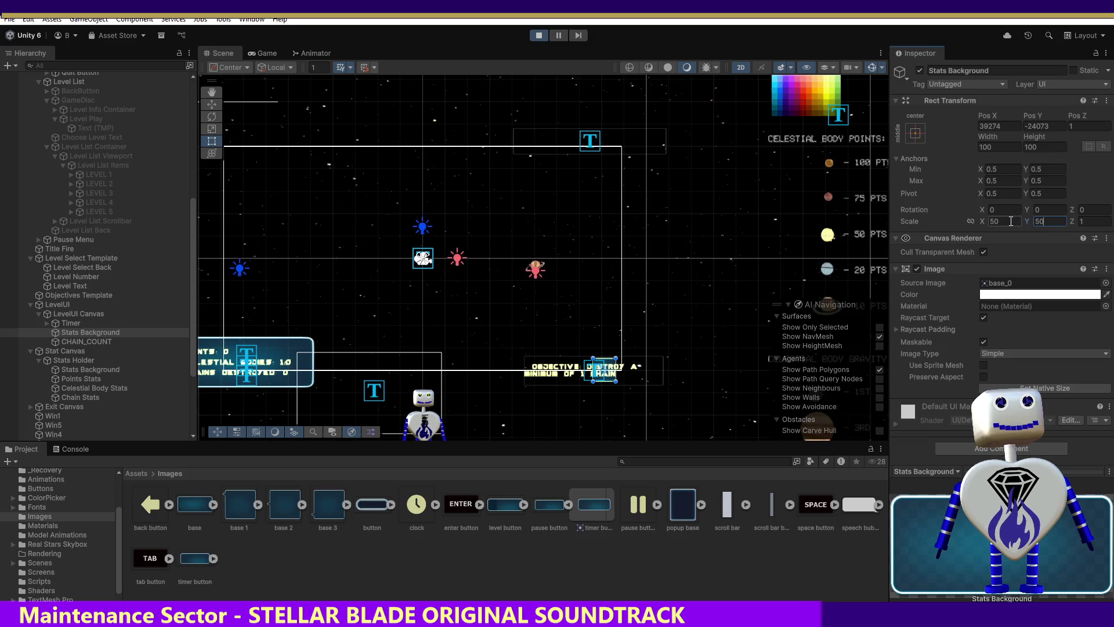
pyautogui.write('100')
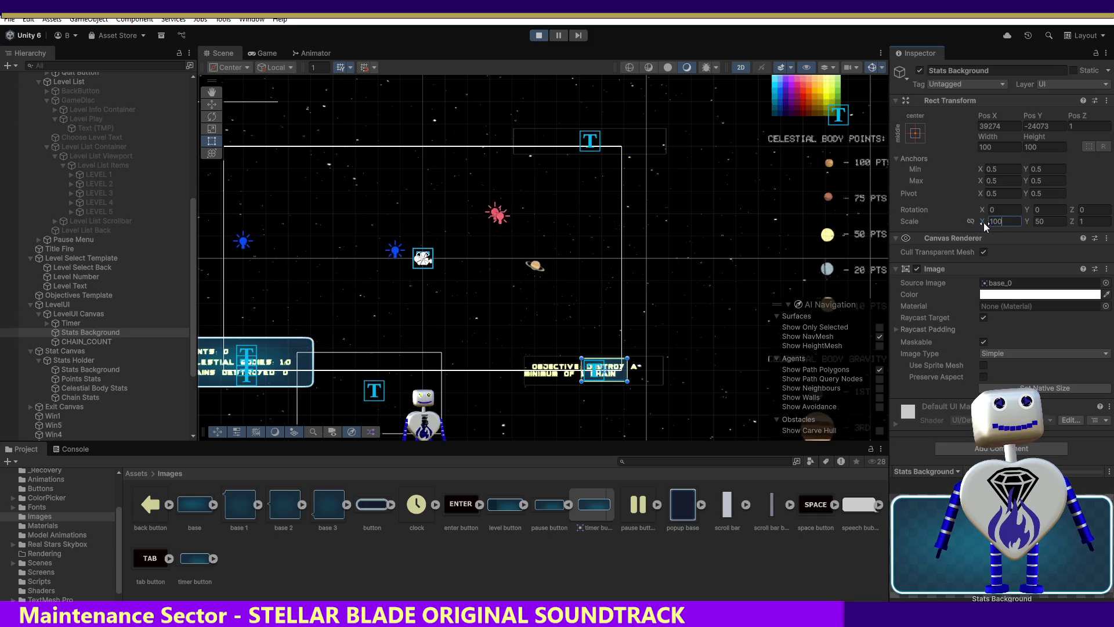
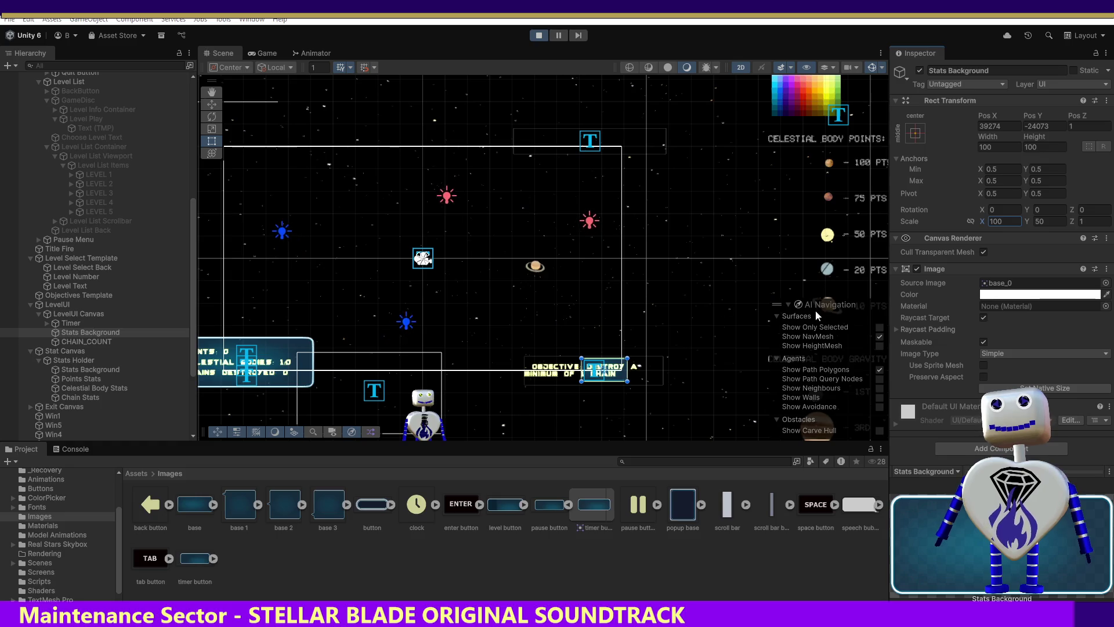
# Step: Set the Stats Background Rect Transform scale to Y 100 and X 200
pyautogui.click(990, 221)
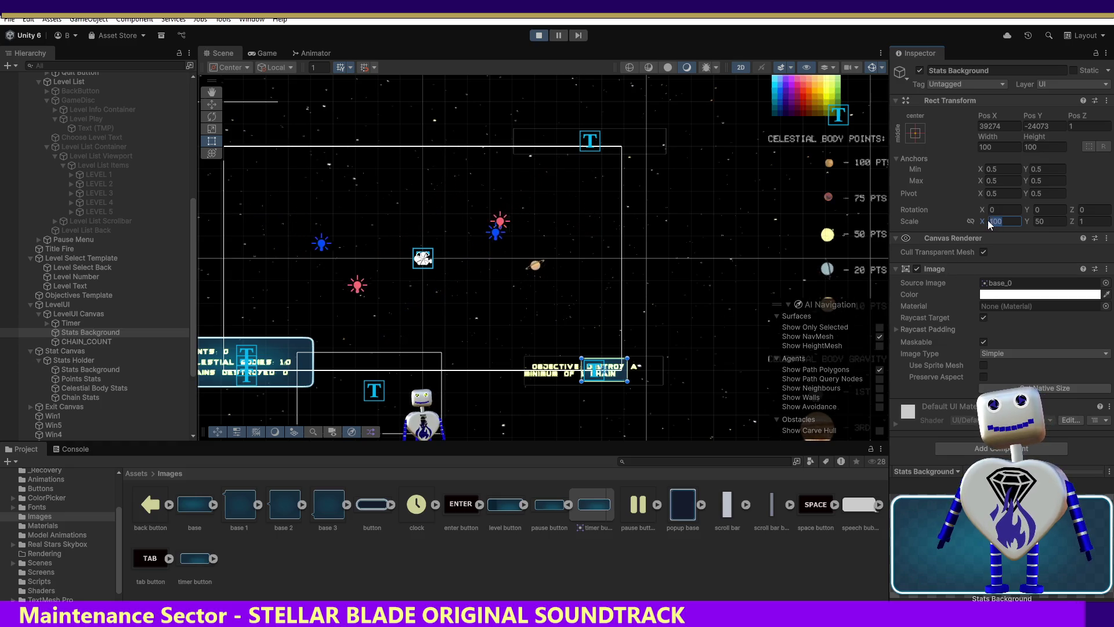
pyautogui.click(1013, 219)
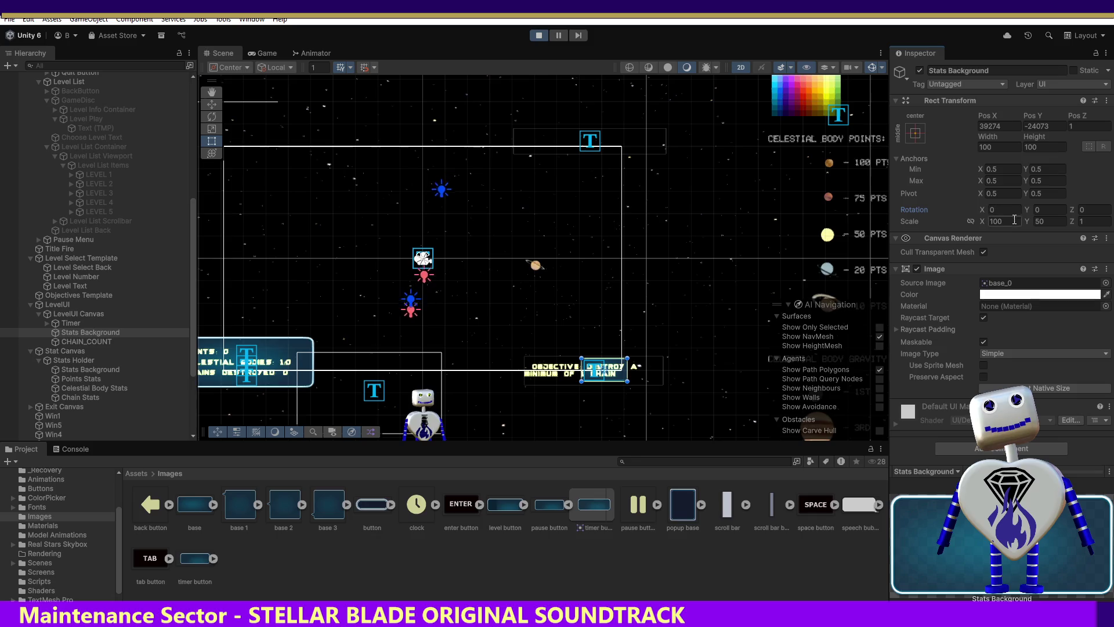
pyautogui.click(1023, 221)
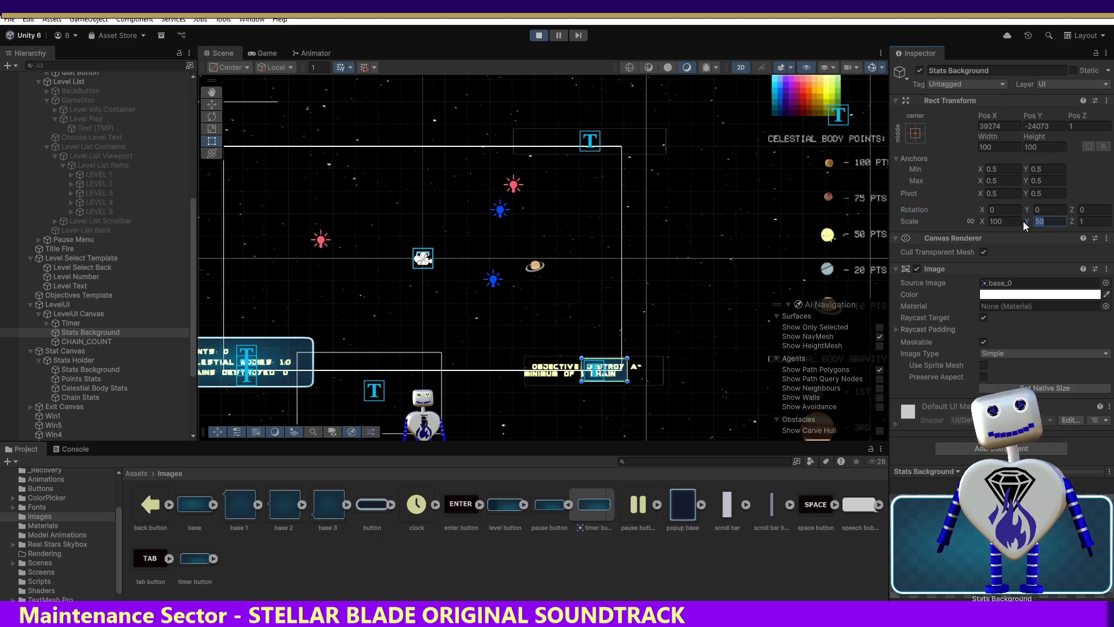
pyautogui.write('100')
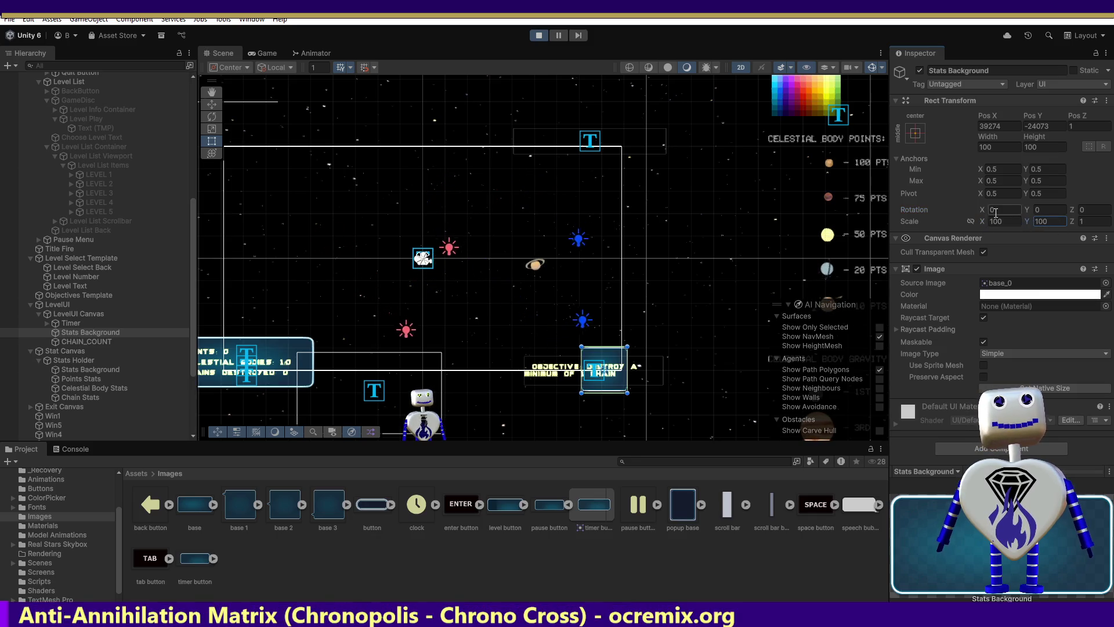
pyautogui.click(994, 222)
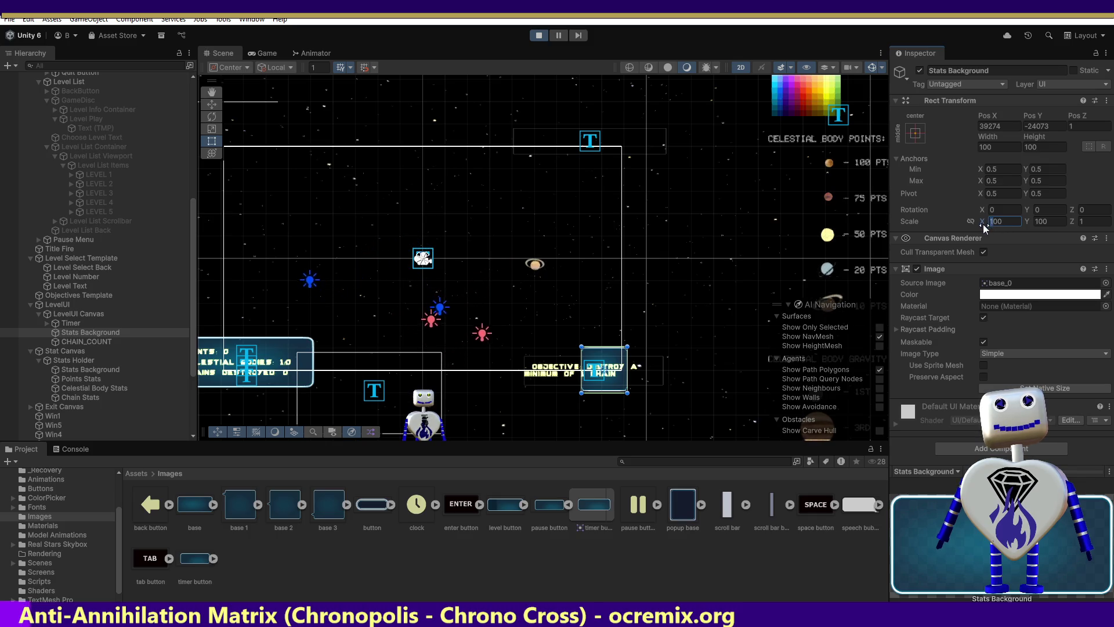
pyautogui.write('200')
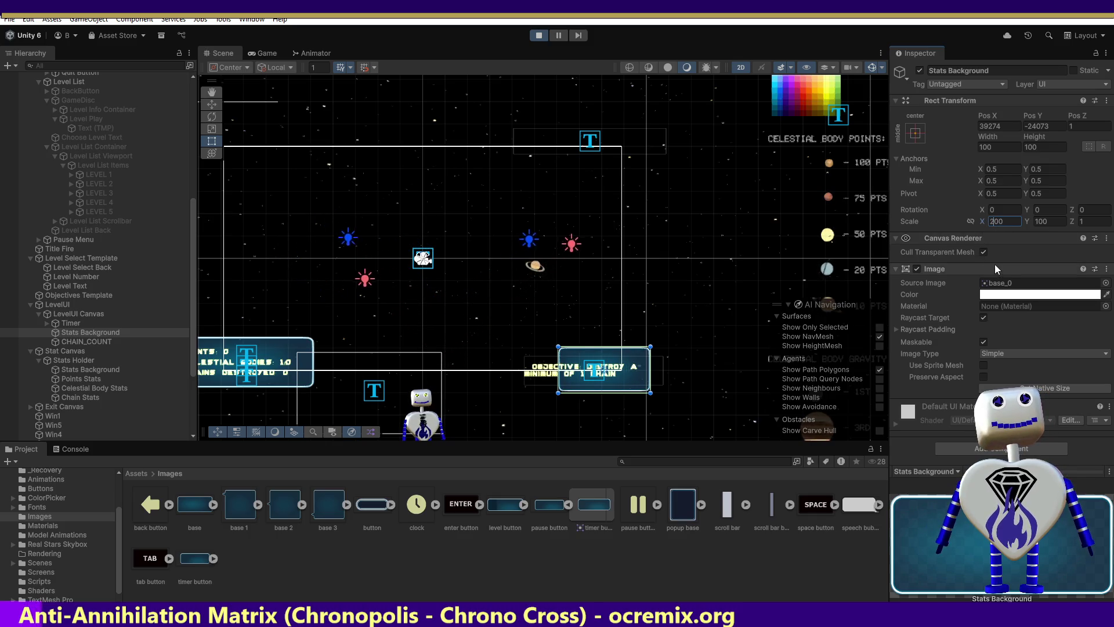
pyautogui.click(1055, 224)
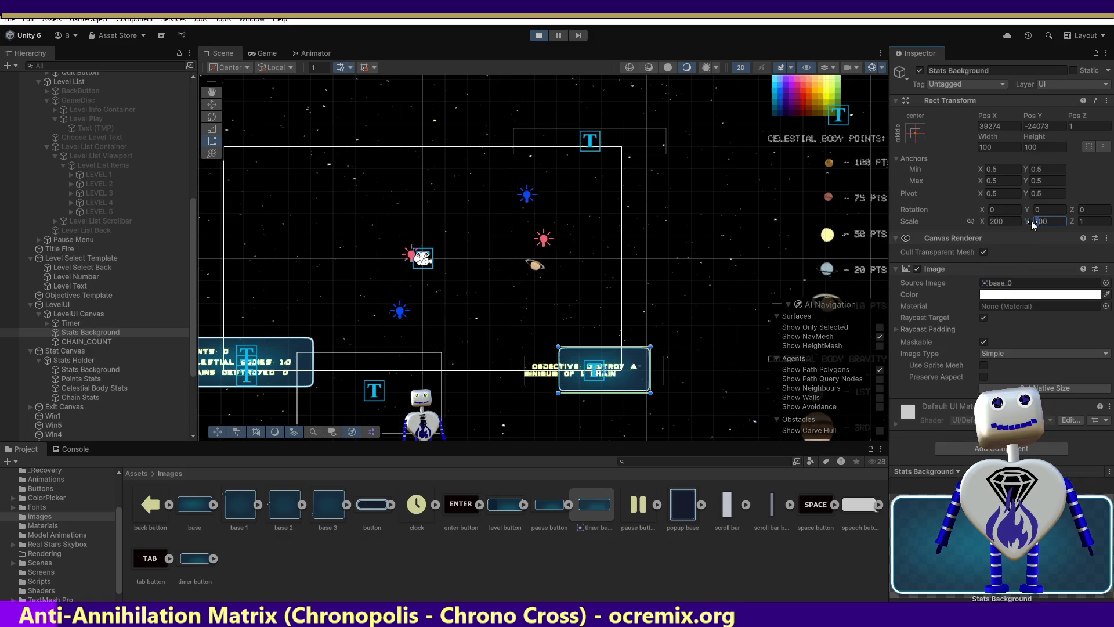
pyautogui.click(991, 222)
pyautogui.click(990, 221)
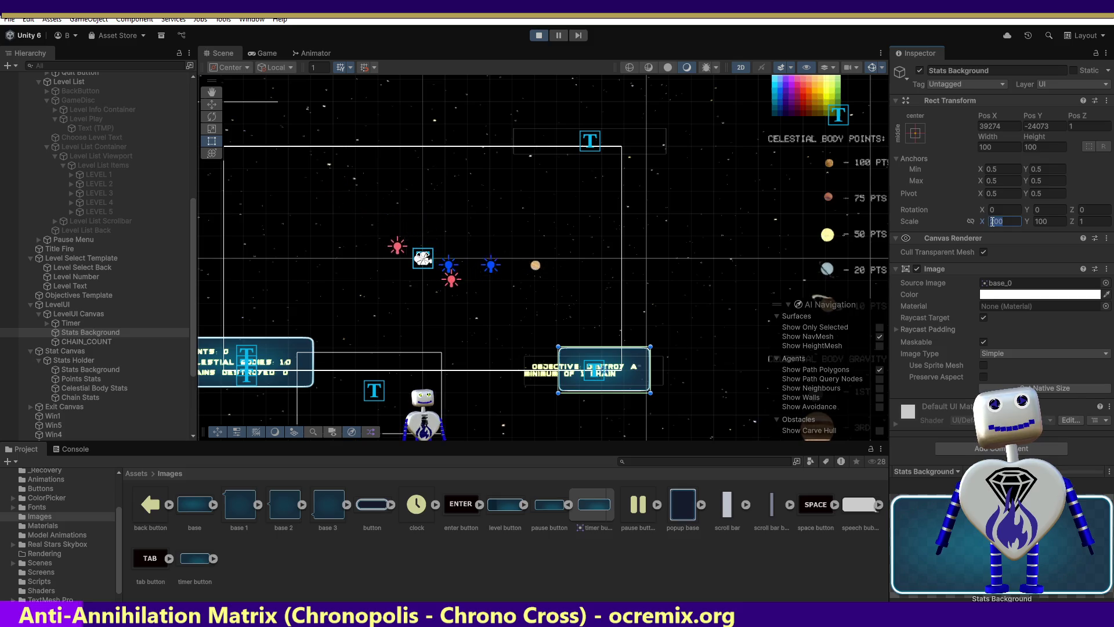
# Step: Enlarge the Stats Background scale to X 400 and Y 250
pyautogui.doubleClick(987, 221)
pyautogui.write('400')
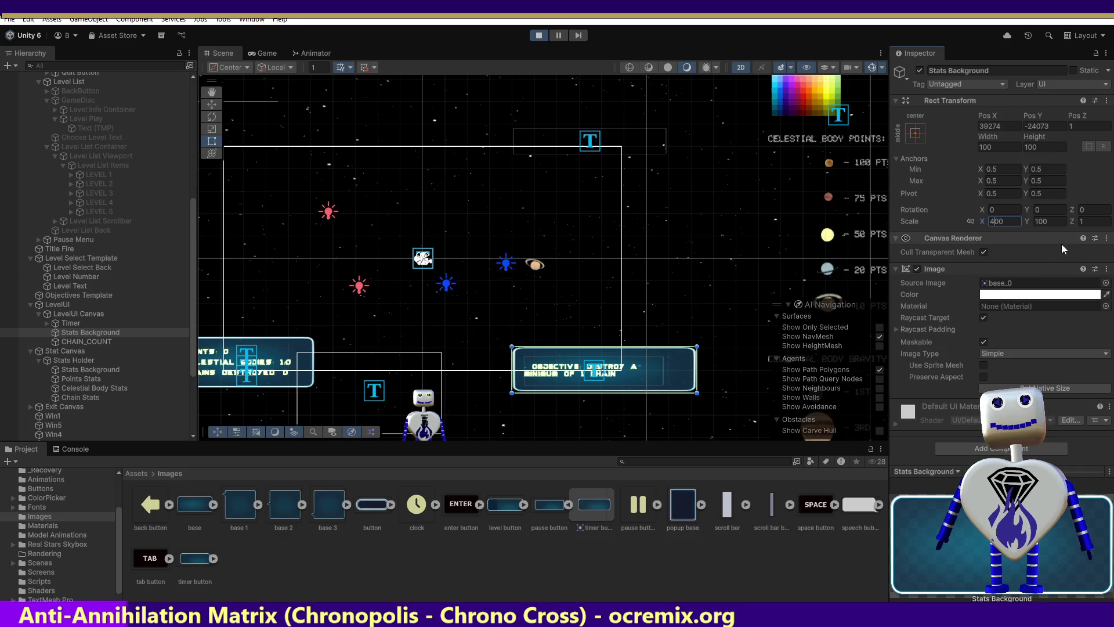
pyautogui.click(1030, 221)
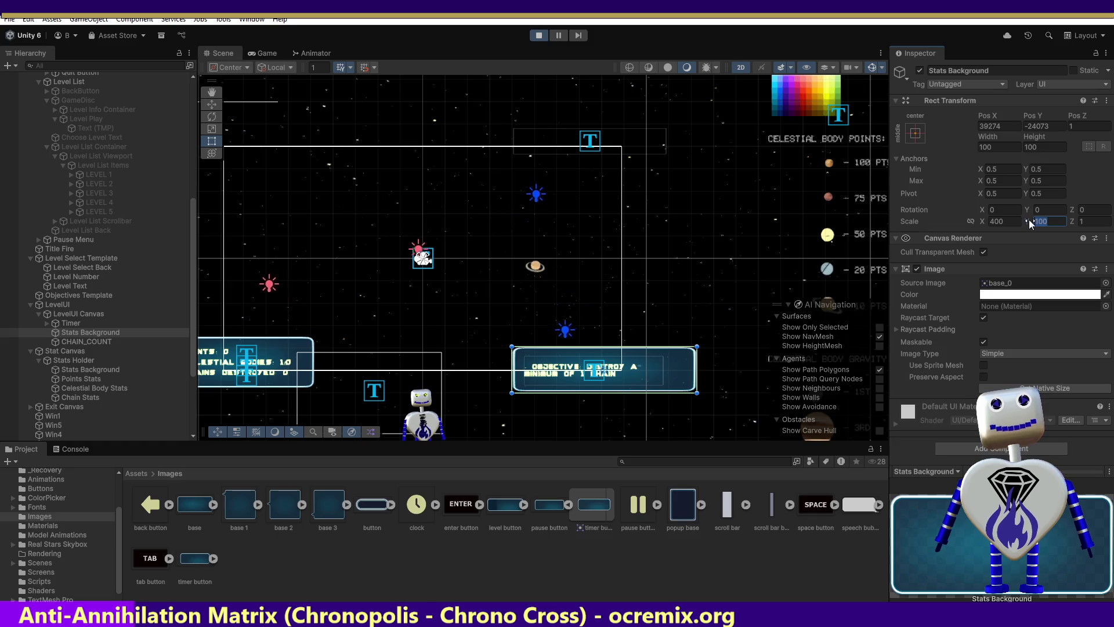
pyautogui.write('250')
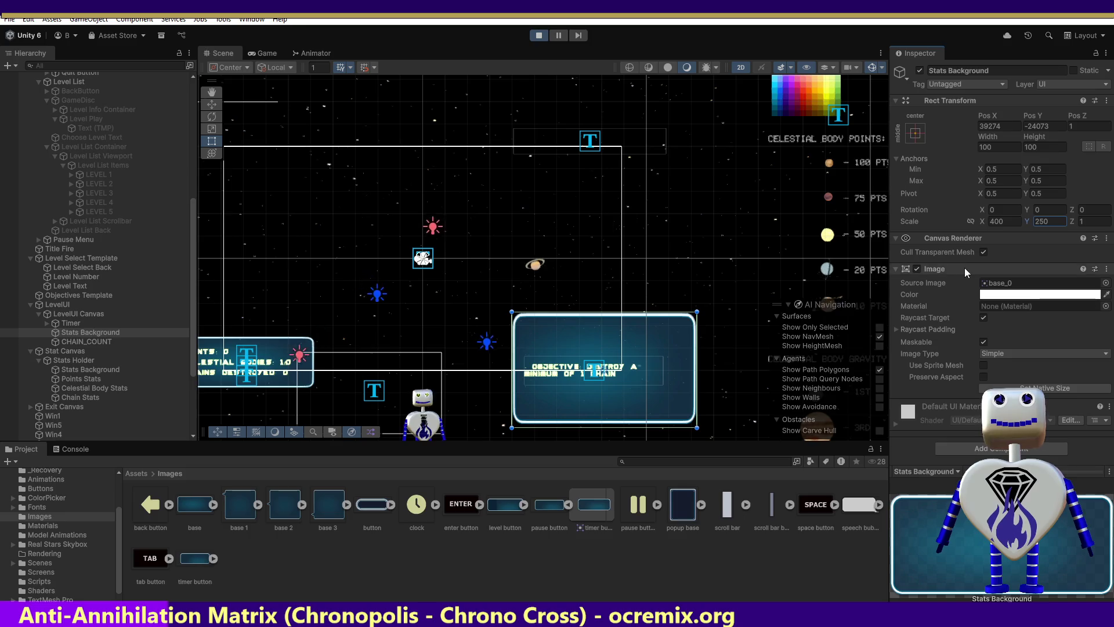
# Step: Drag the Stats Background panel lower along the Y axis to Pos Y -30094
pyautogui.press('w')
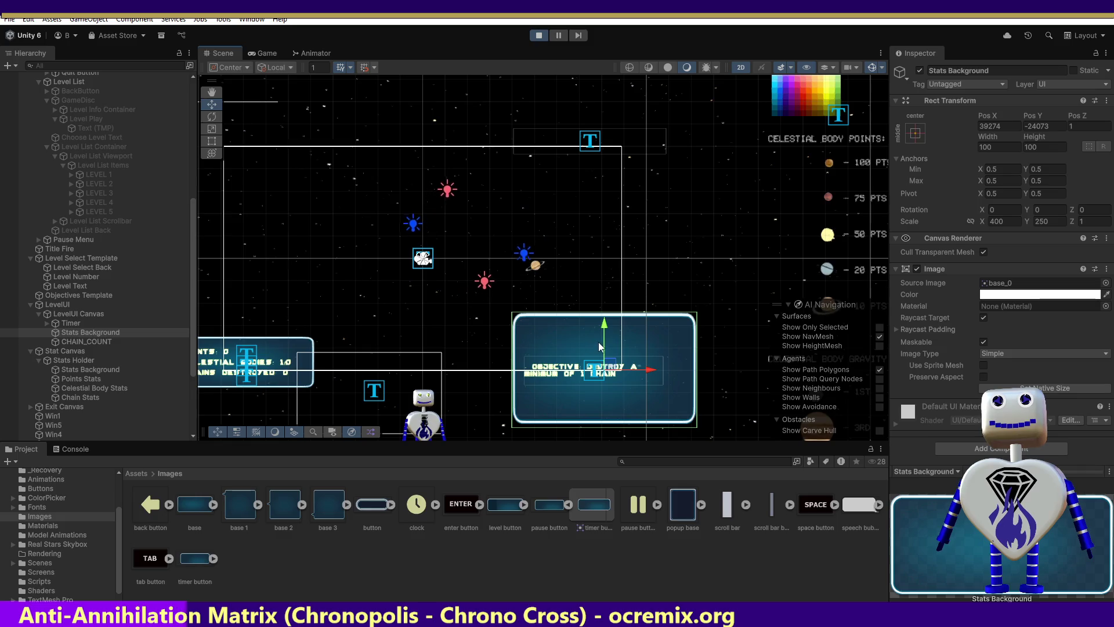
pyautogui.moveTo(606, 331); pyautogui.dragTo(607, 356)
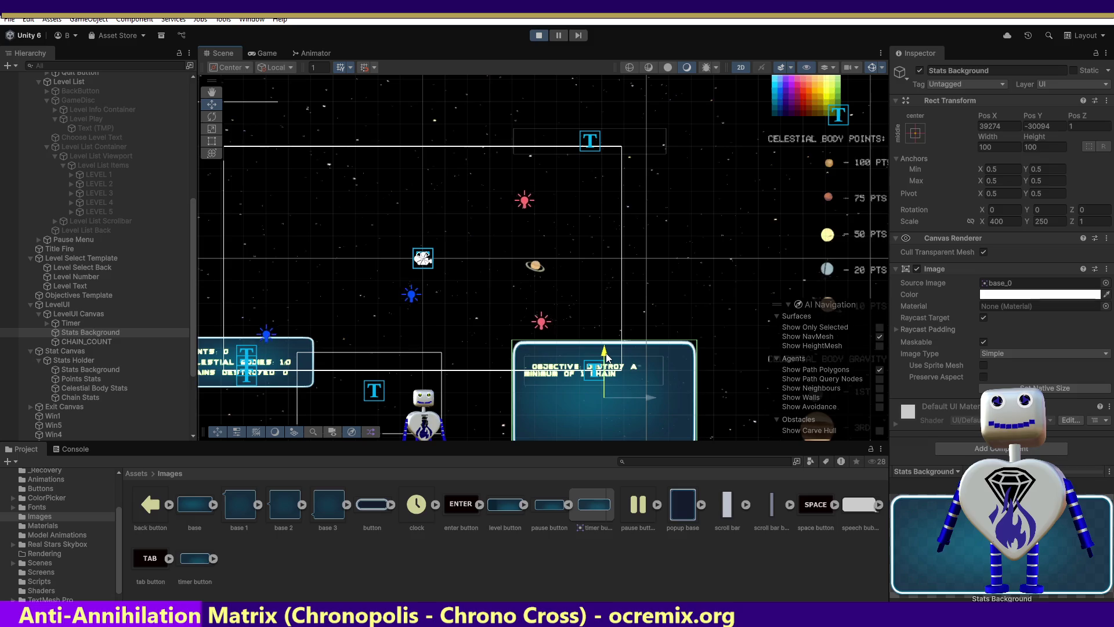
pyautogui.click(1050, 223)
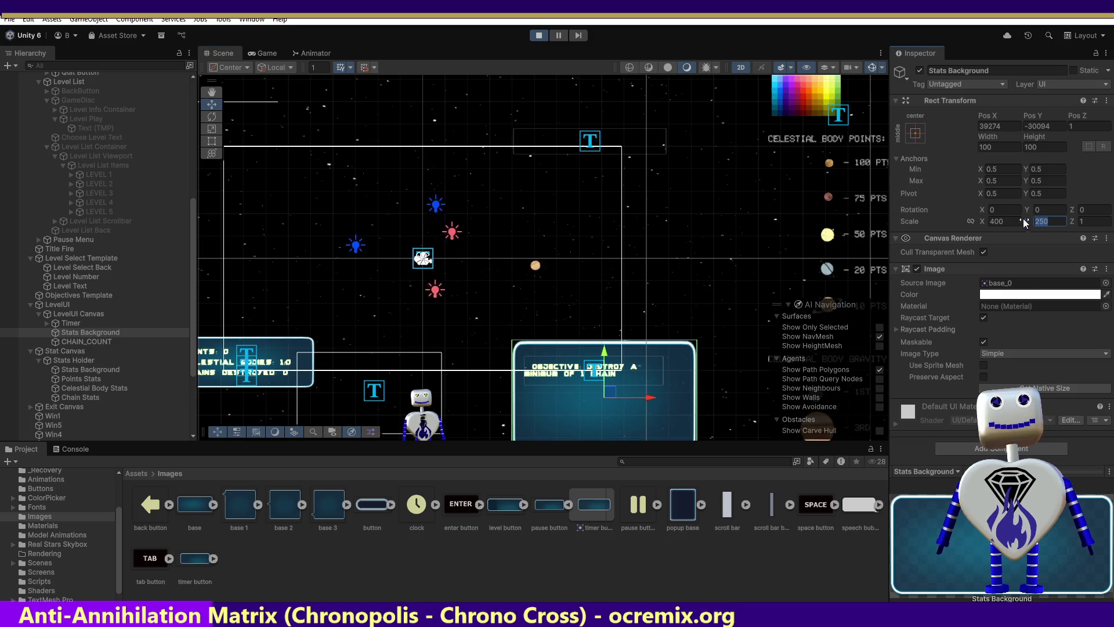